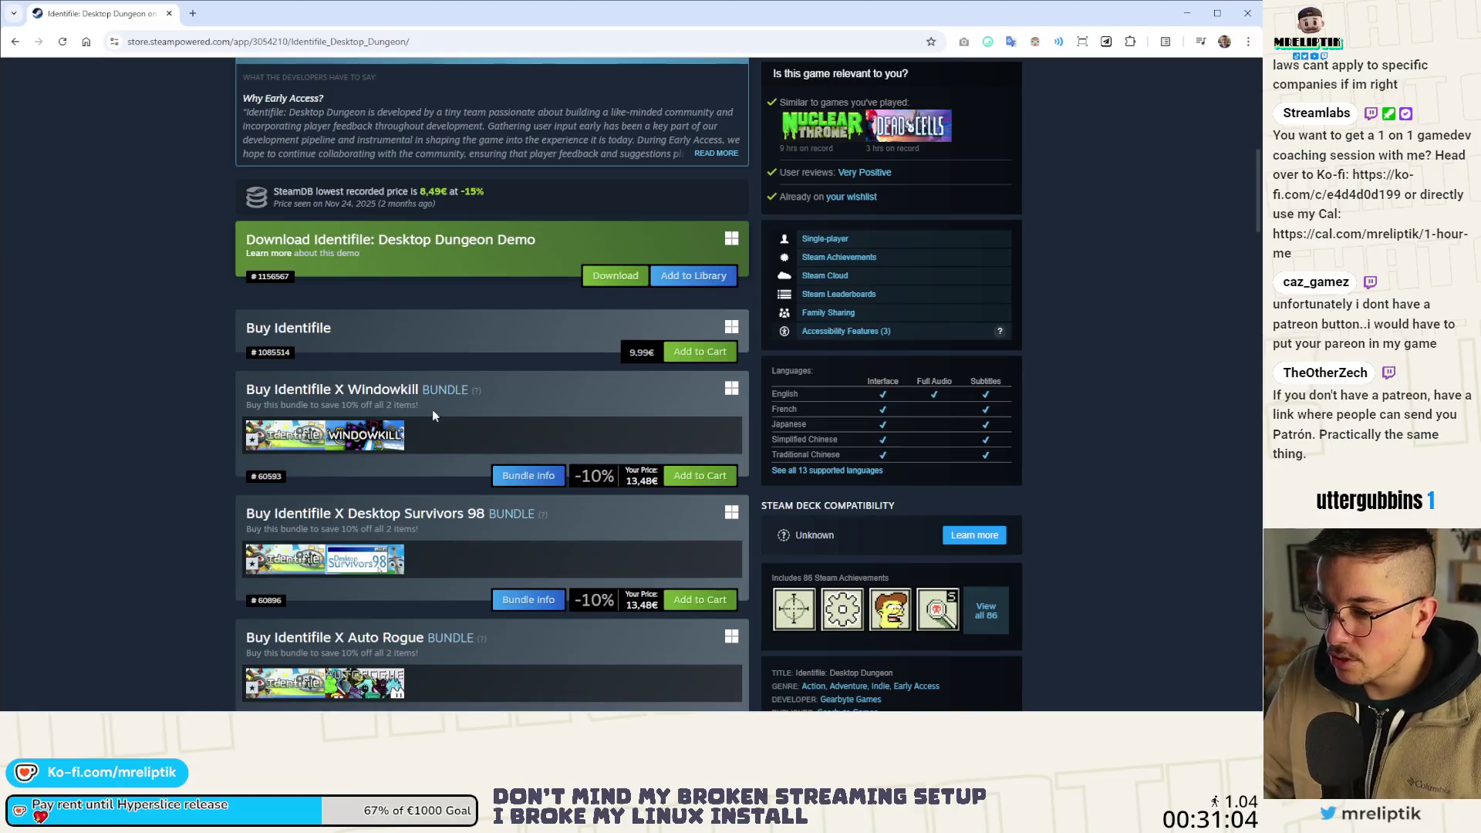
Close the Super ReaKtor press kit page in Notion so the Super reaKtor Steam store page shows.
scroll(378, 386, "up", 3)
scroll(512, 349, "down", 8)
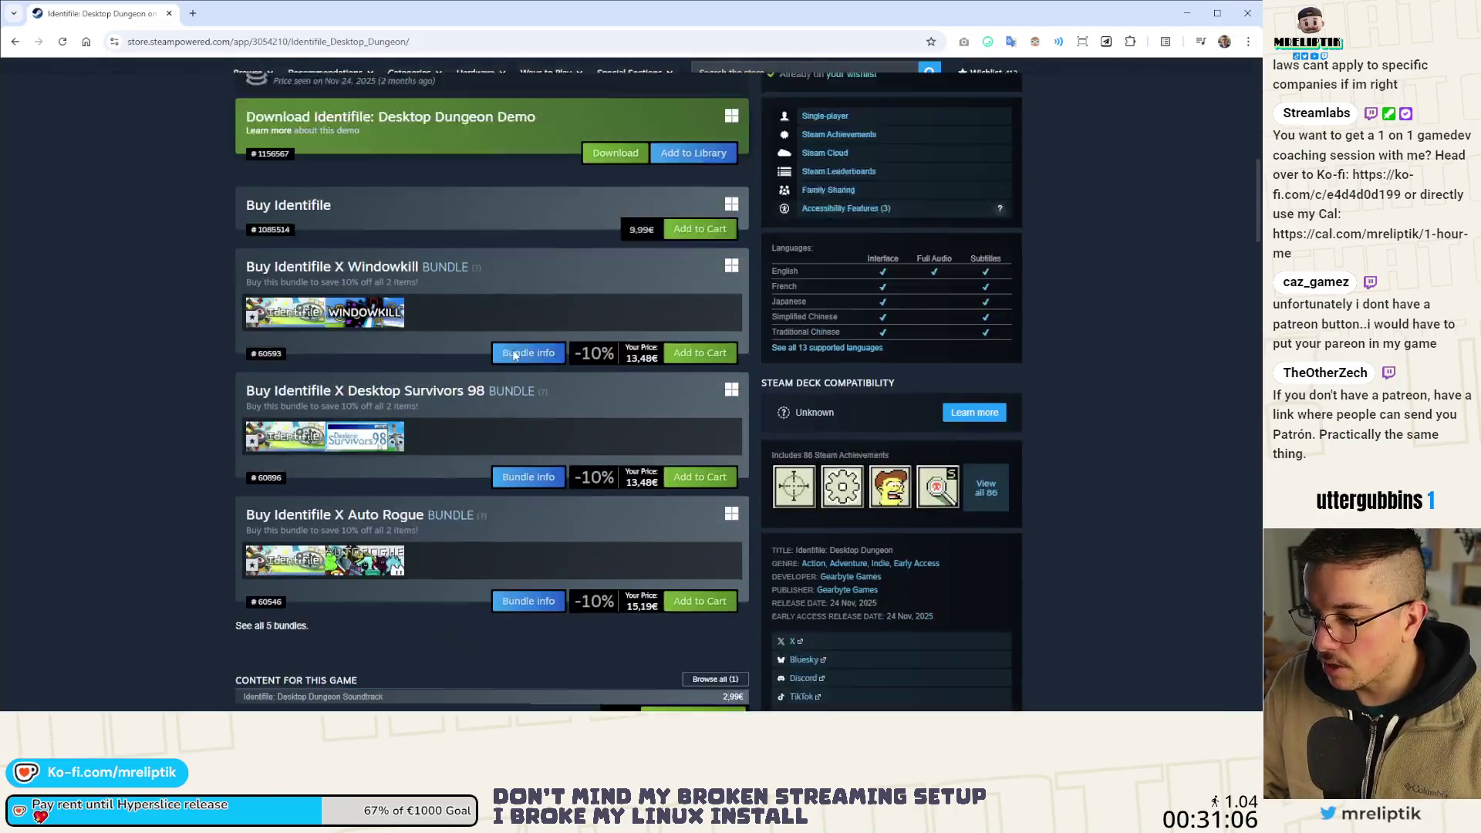
scroll(580, 447, "up", 12)
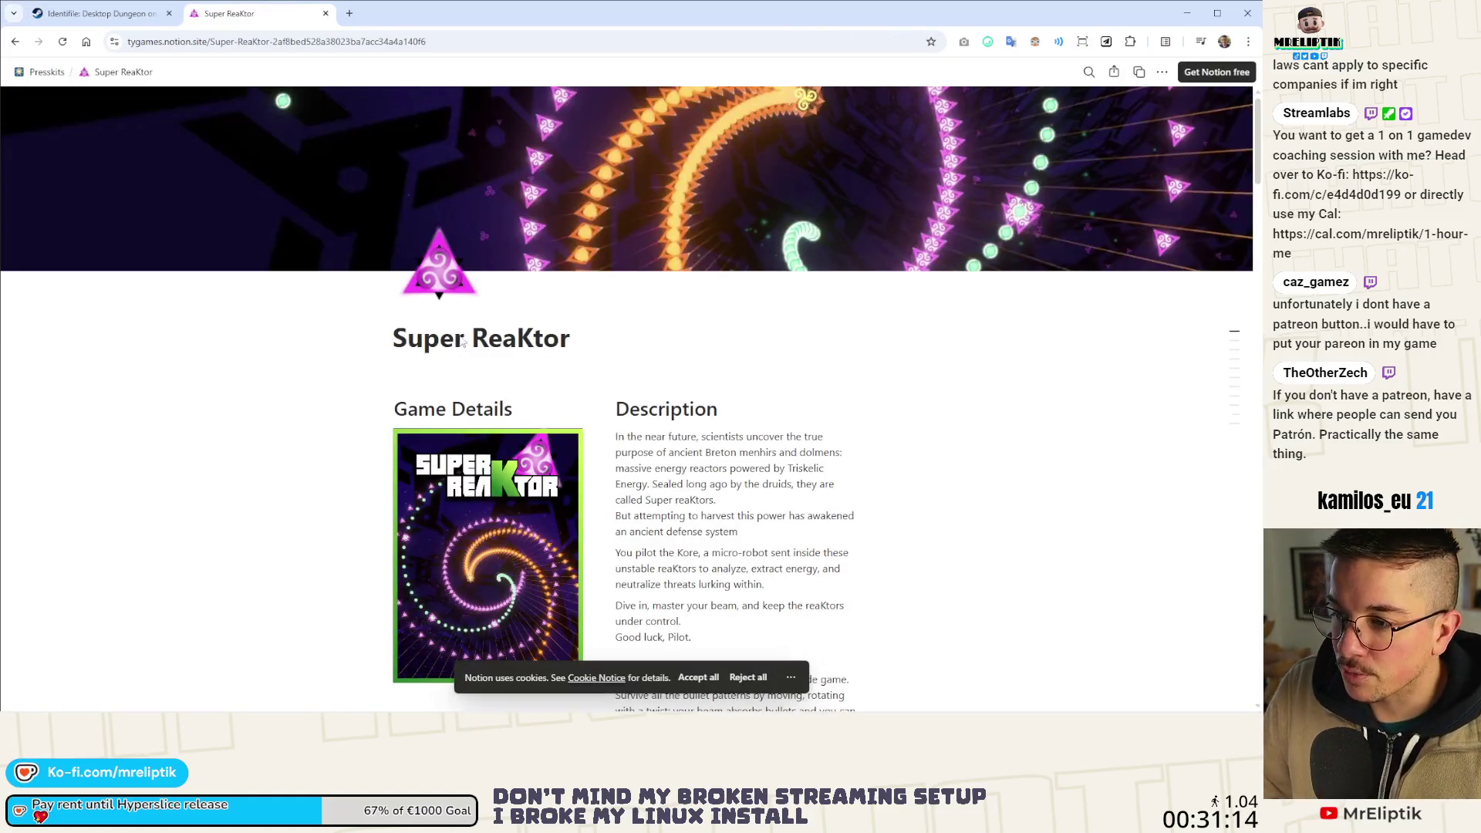
key("ctrl+w")
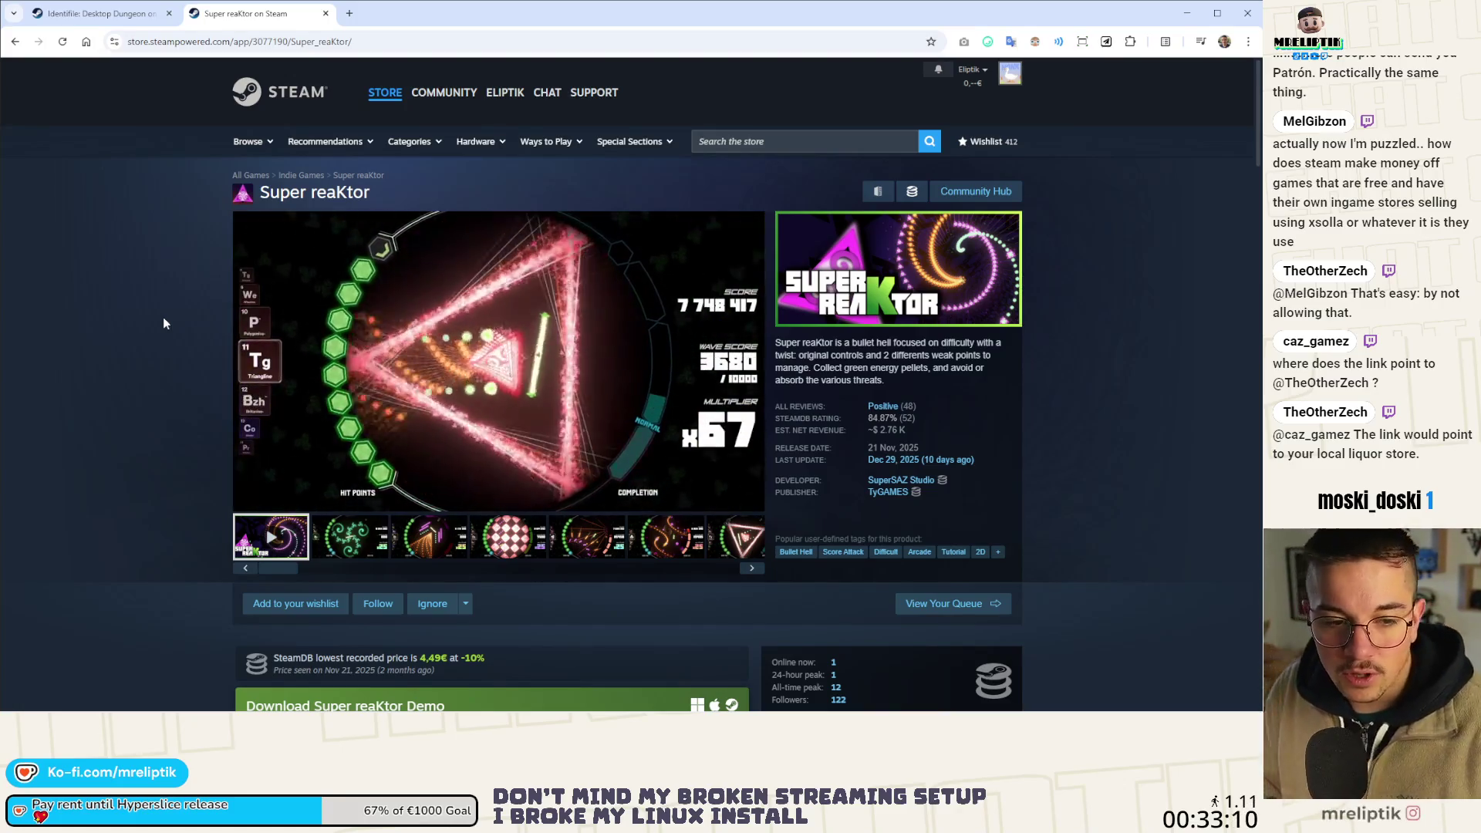
scroll(204, 326, "down", 3)
scroll(204, 326, "down", 6)
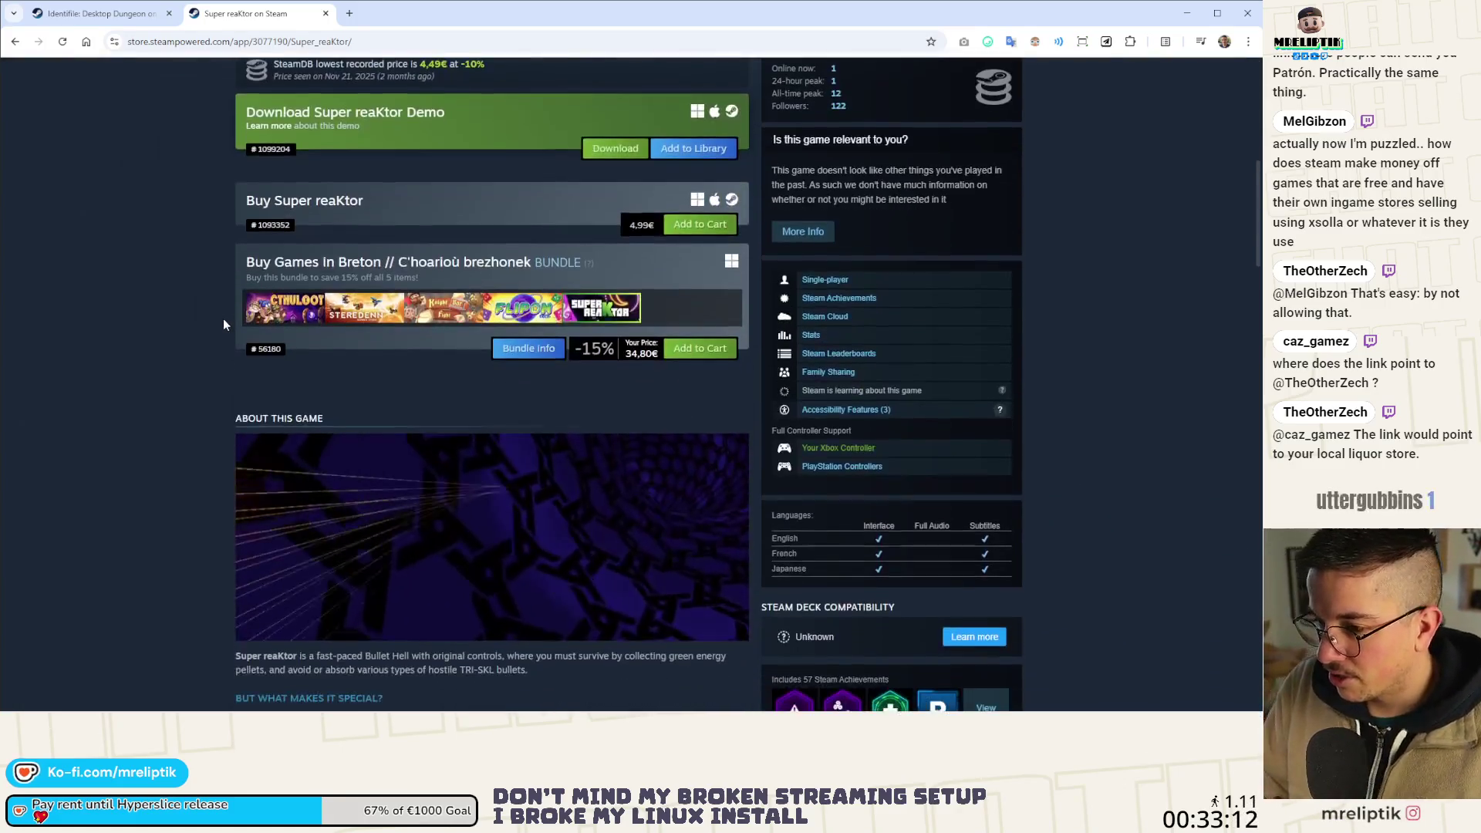
double_click(639, 224)
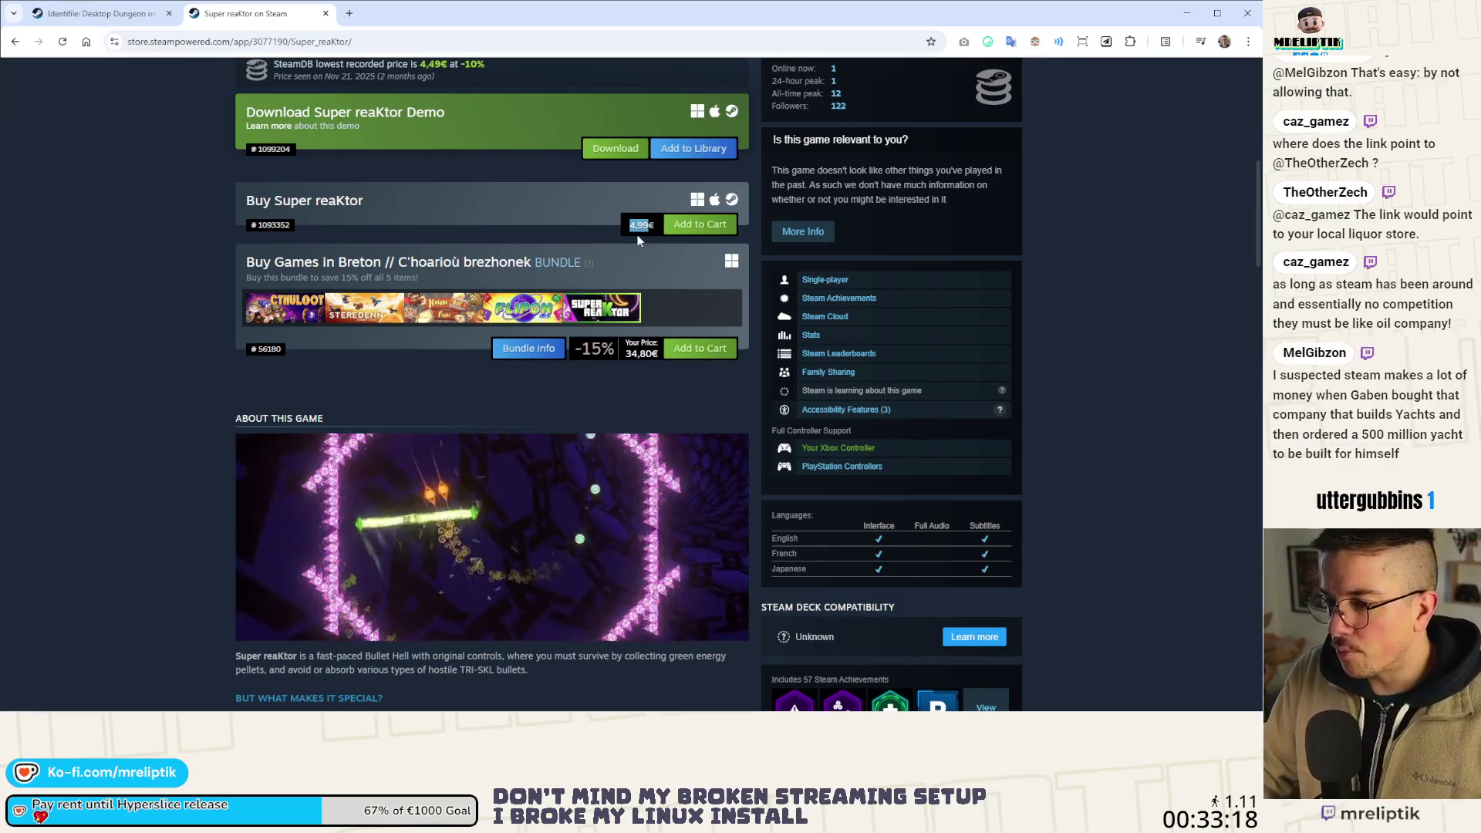
scroll(463, 293, "down", 6)
scroll(464, 297, "down", 3)
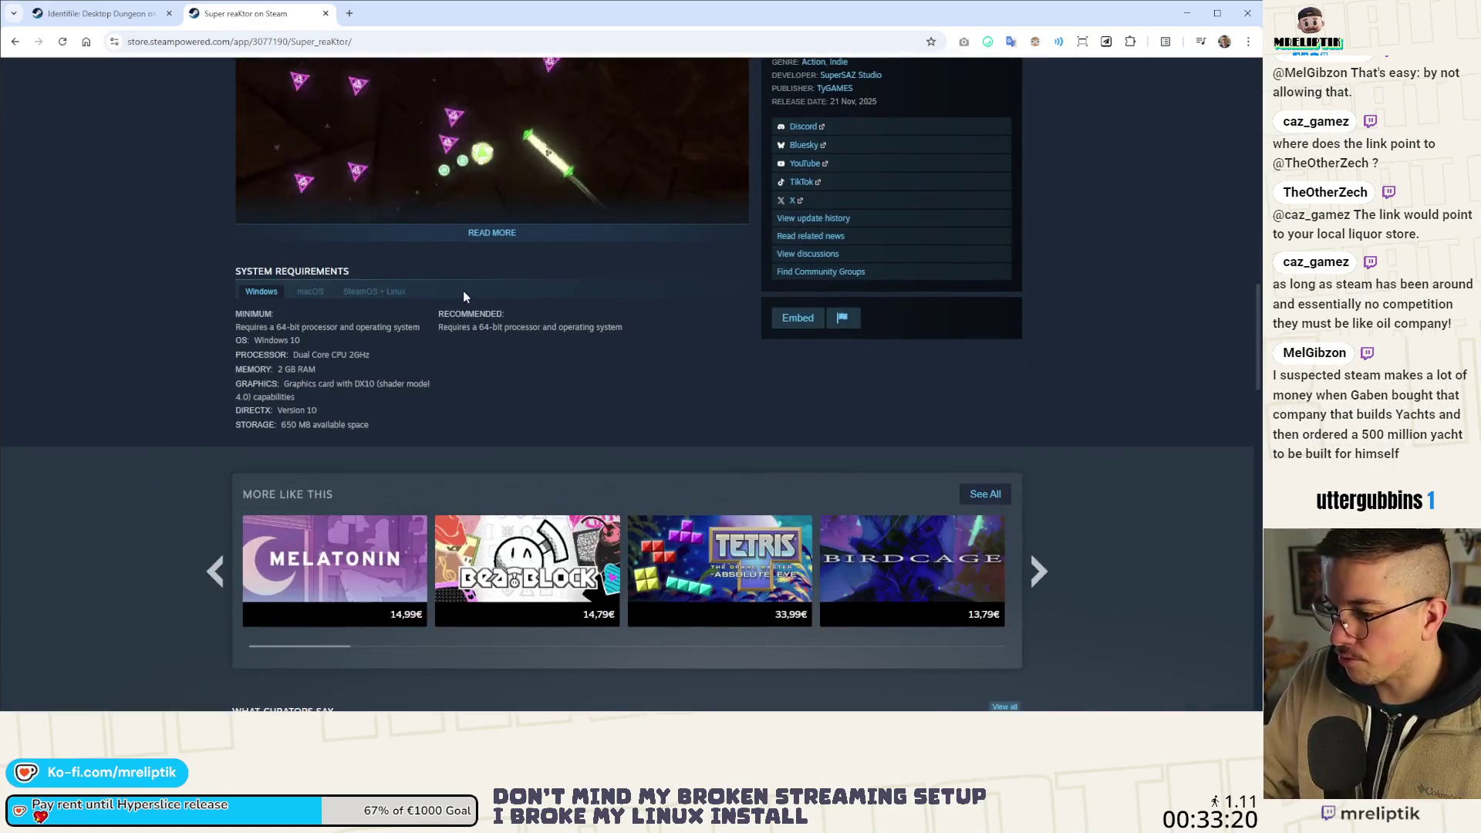
scroll(456, 288, "up", 4)
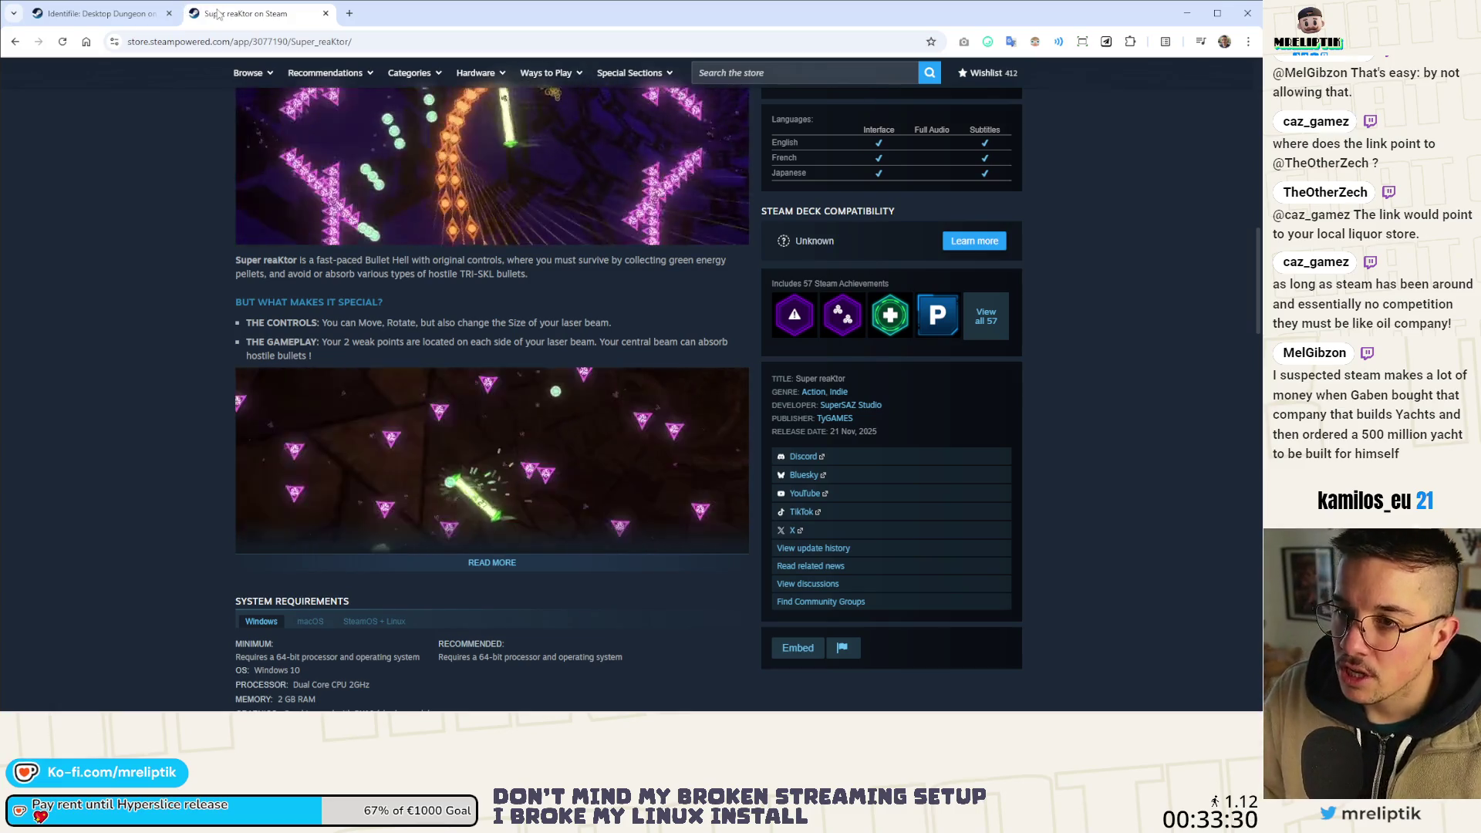
Close the Super reaKtor store page and the browser, then select 1080.png in the super_reaktor folder.
middle_click(207, 9)
left_click(168, 13)
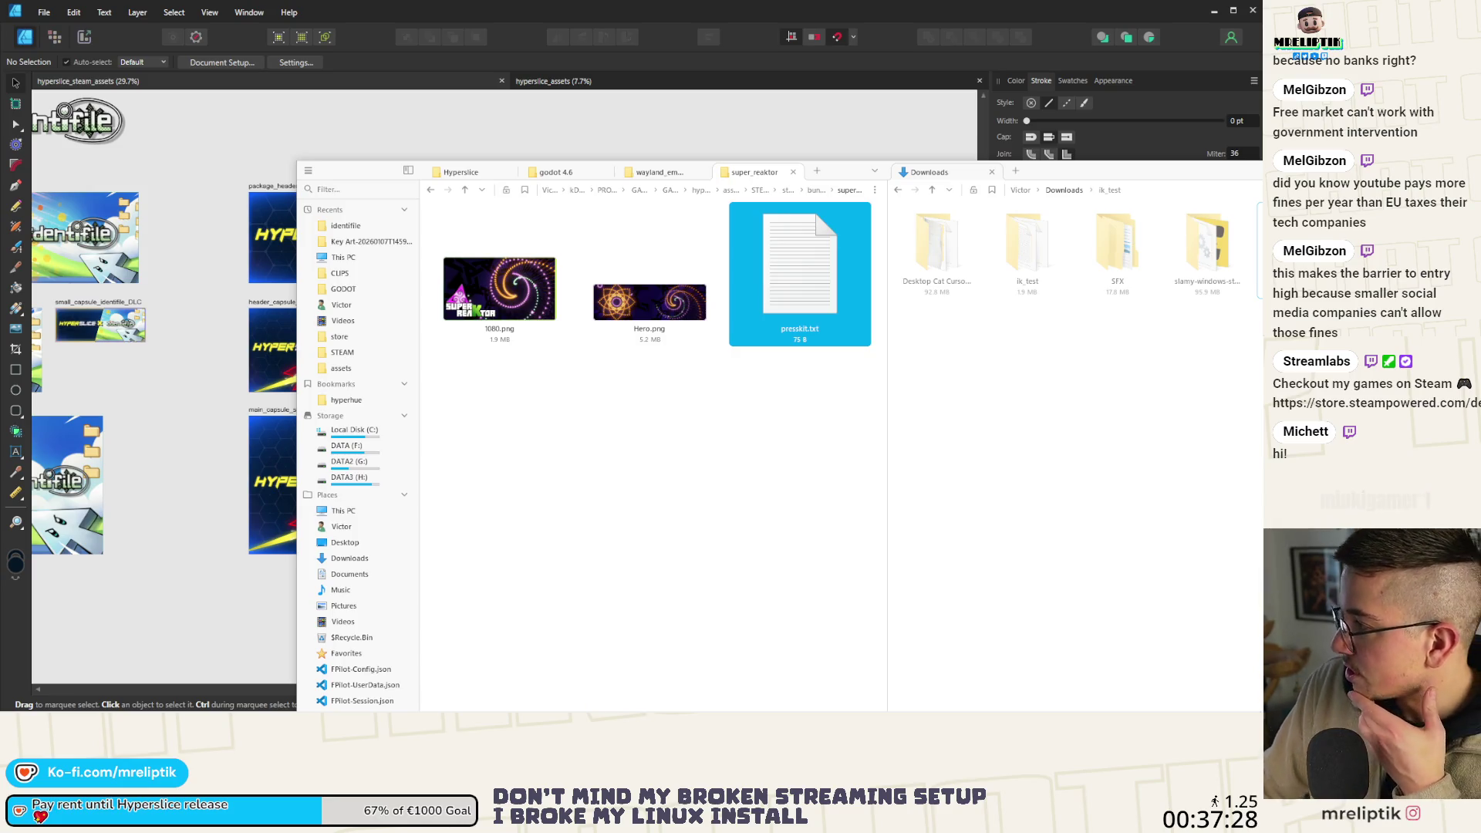
left_click(517, 290)
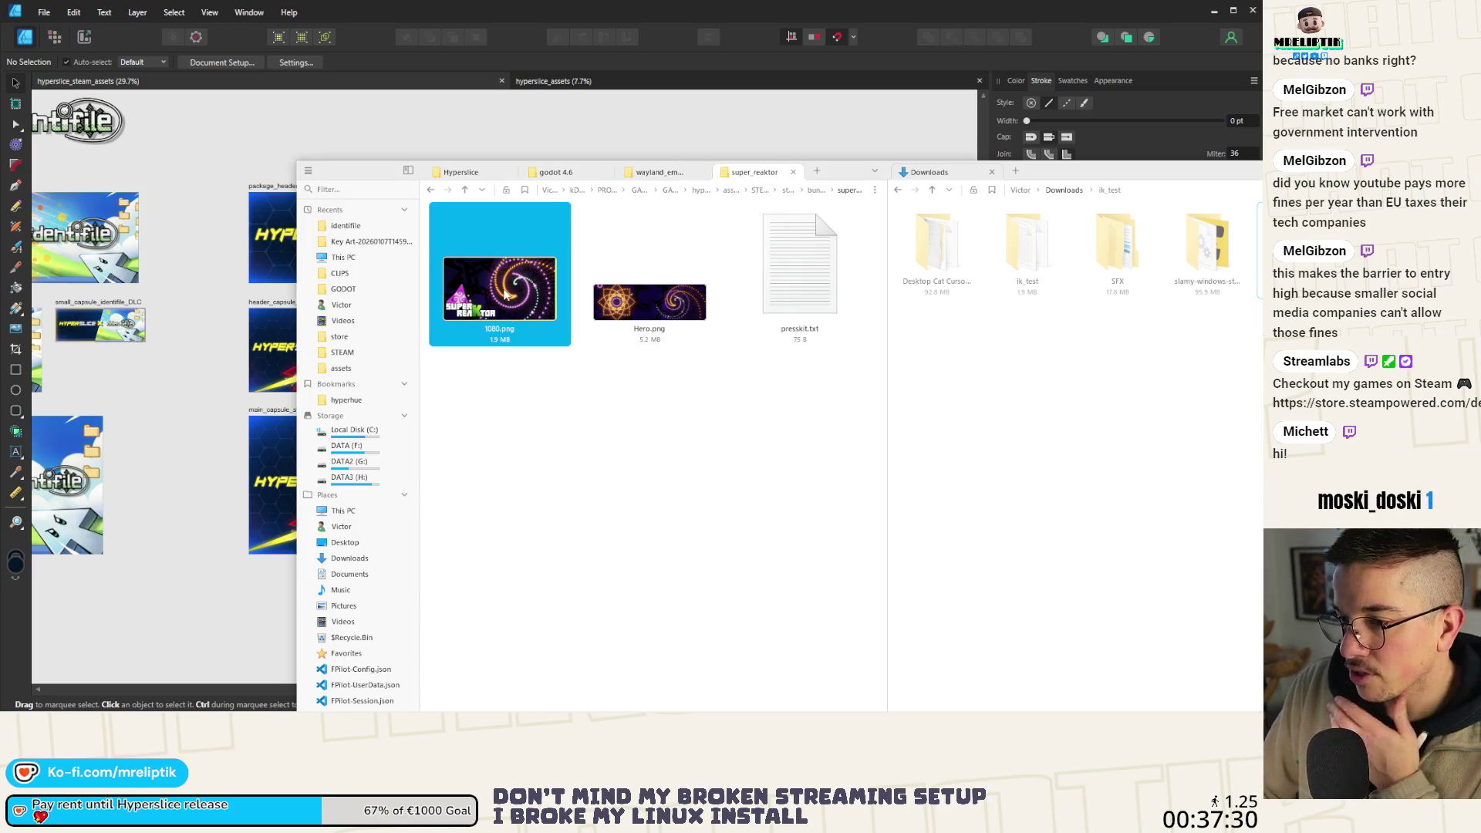
Back in Affinity Designer, paste the 1080.png screenshot onto the header's yellow panel.
key("alt+Tab")
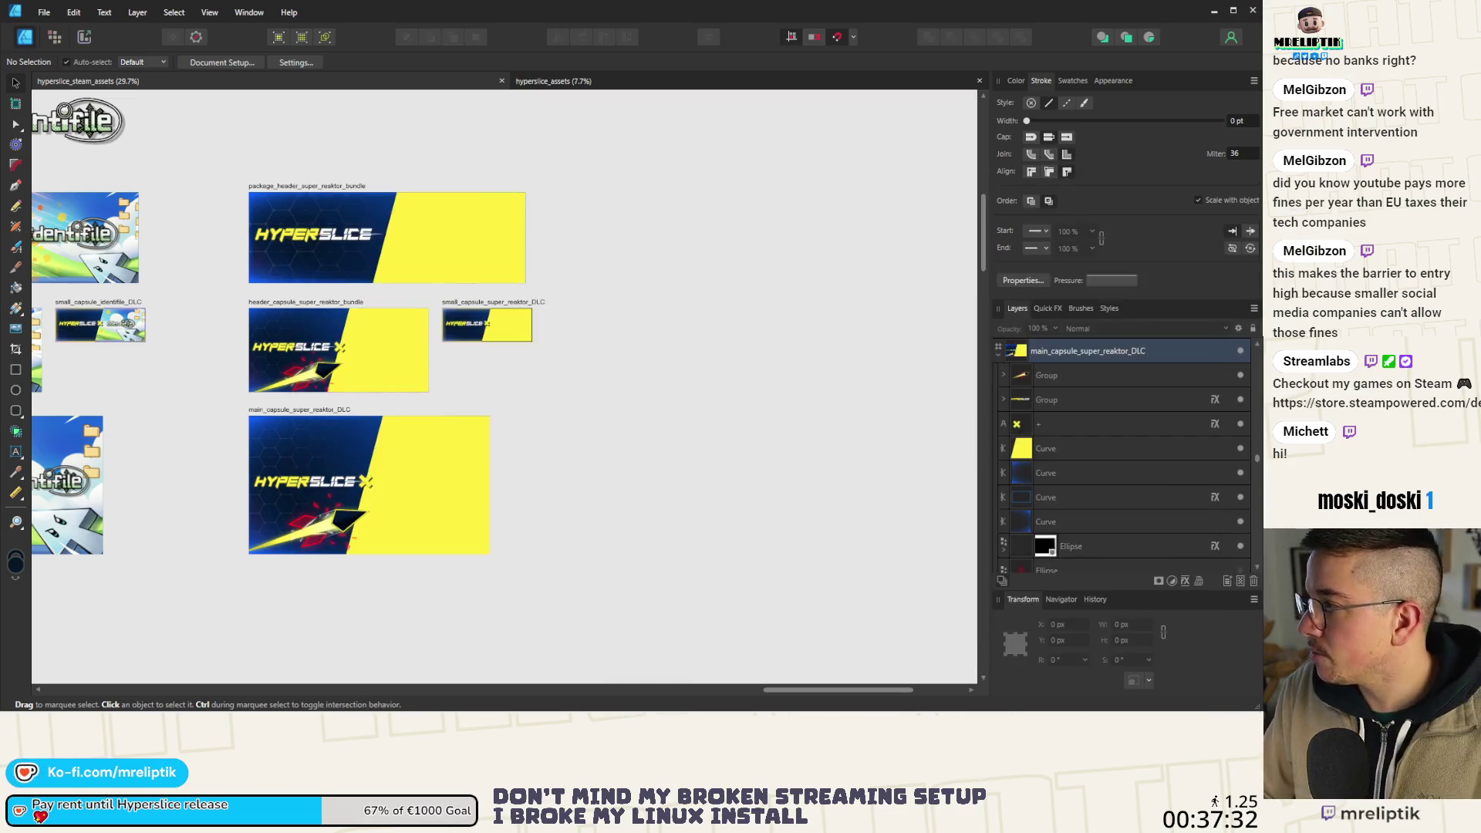
scroll(444, 259, "up", 4)
left_click(463, 231)
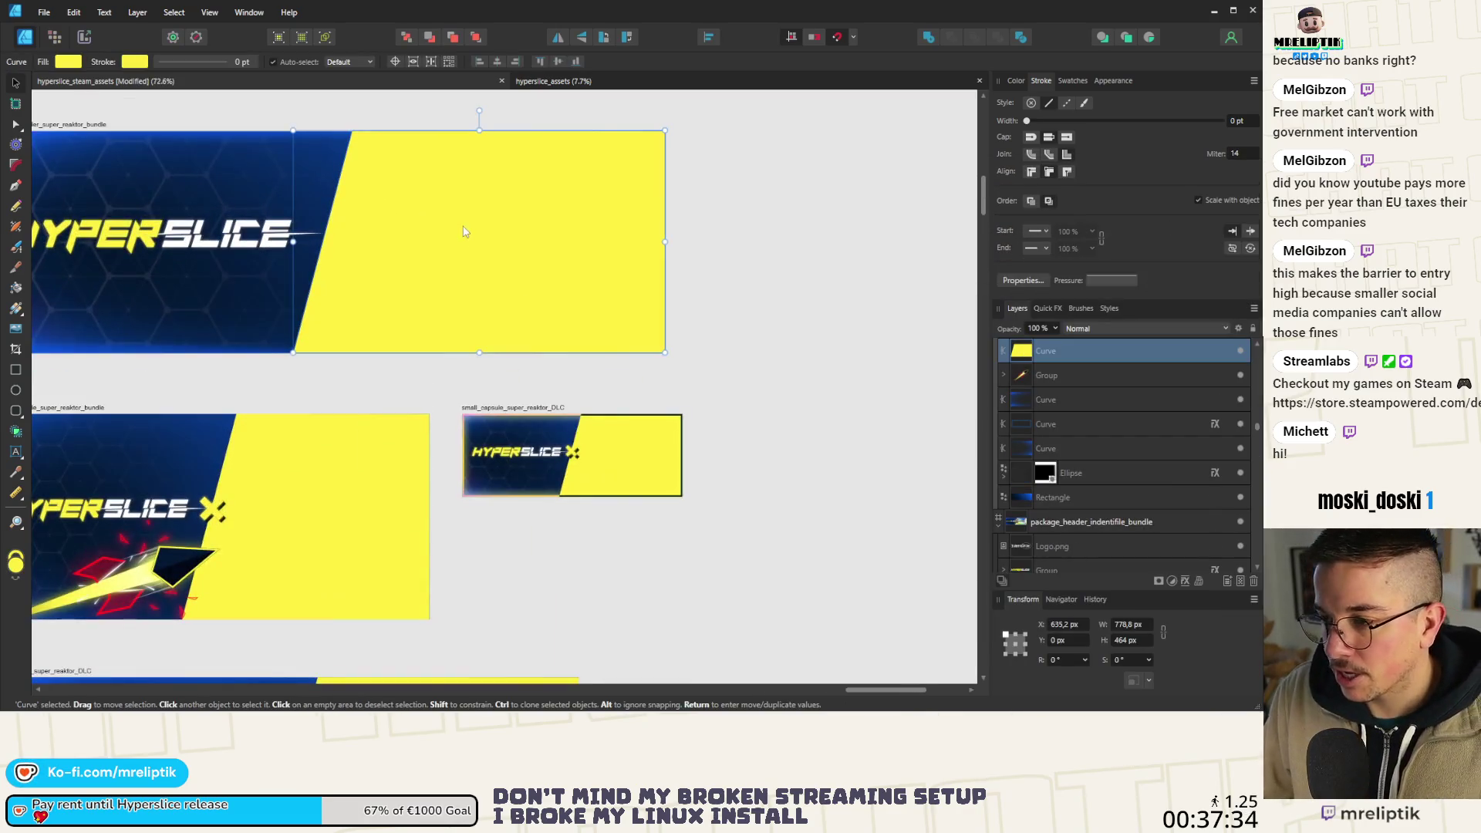
key("ctrl+v")
Resize and position the screenshot to 835.6×470 px over the header's yellow right side.
scroll(532, 373, "down", 2)
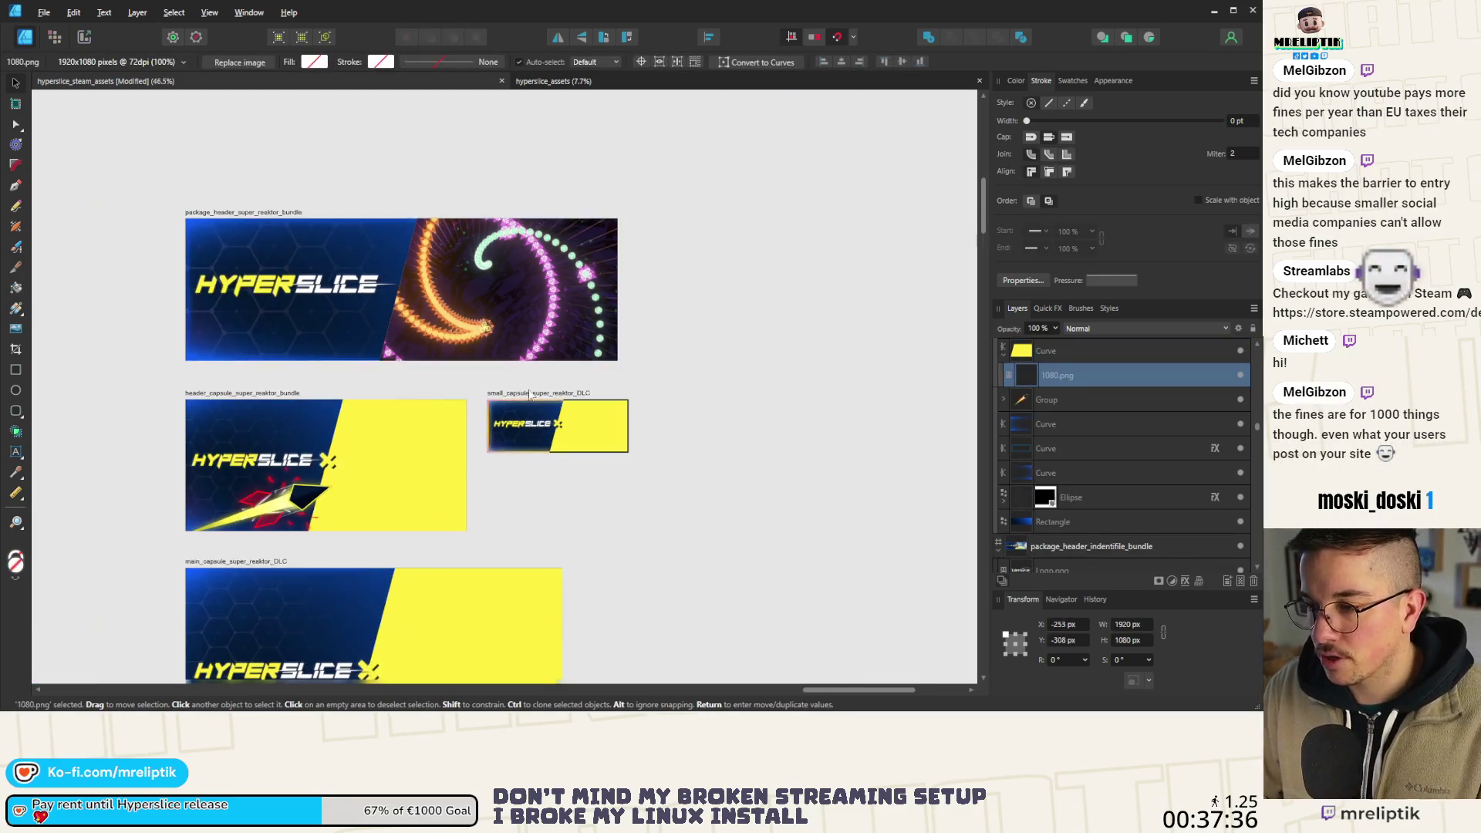
mouse_move(694, 123)
left_mouse_down()
mouse_move(602, 278)
mouse_move(578, 231)
mouse_move(548, 253)
left_mouse_up()
left_click_drag(311, 414, 402, 414)
left_click_drag(198, 455, 359, 361)
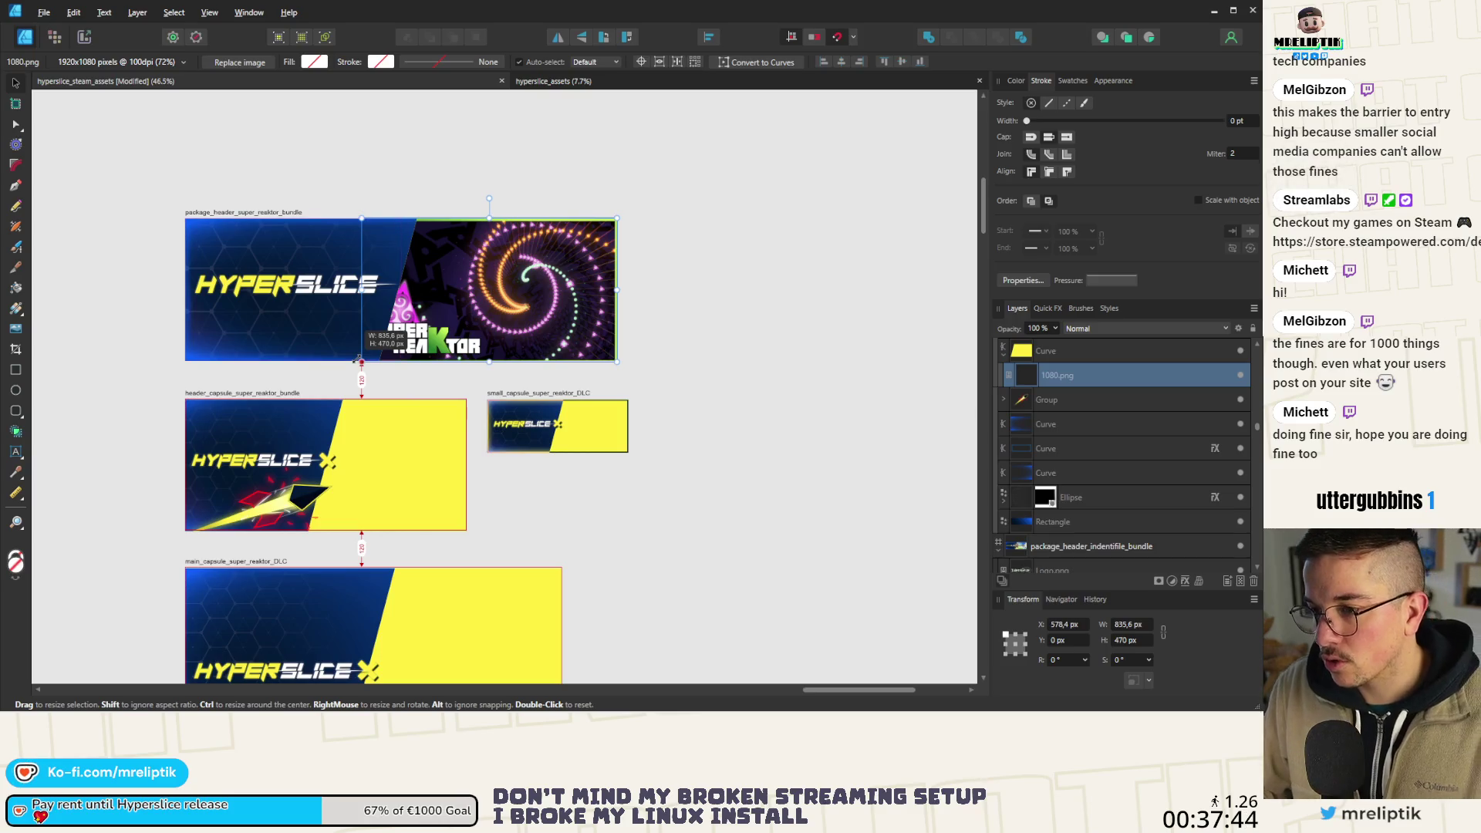
scroll(361, 370, "up", 1)
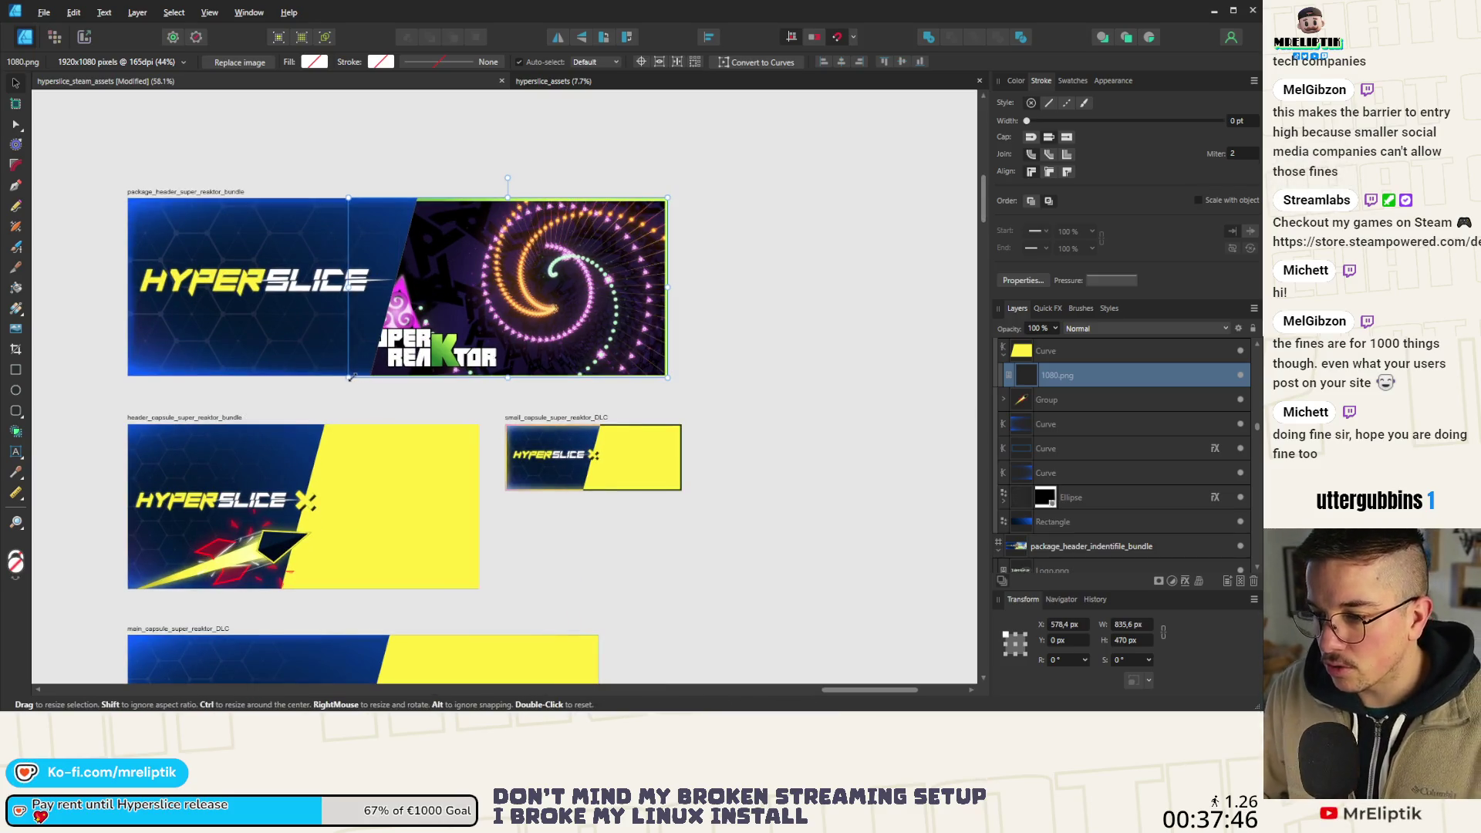
mouse_move(349, 378)
left_mouse_down()
mouse_move(291, 418)
mouse_move(356, 381)
left_mouse_up()
left_click_drag(480, 324, 492, 324)
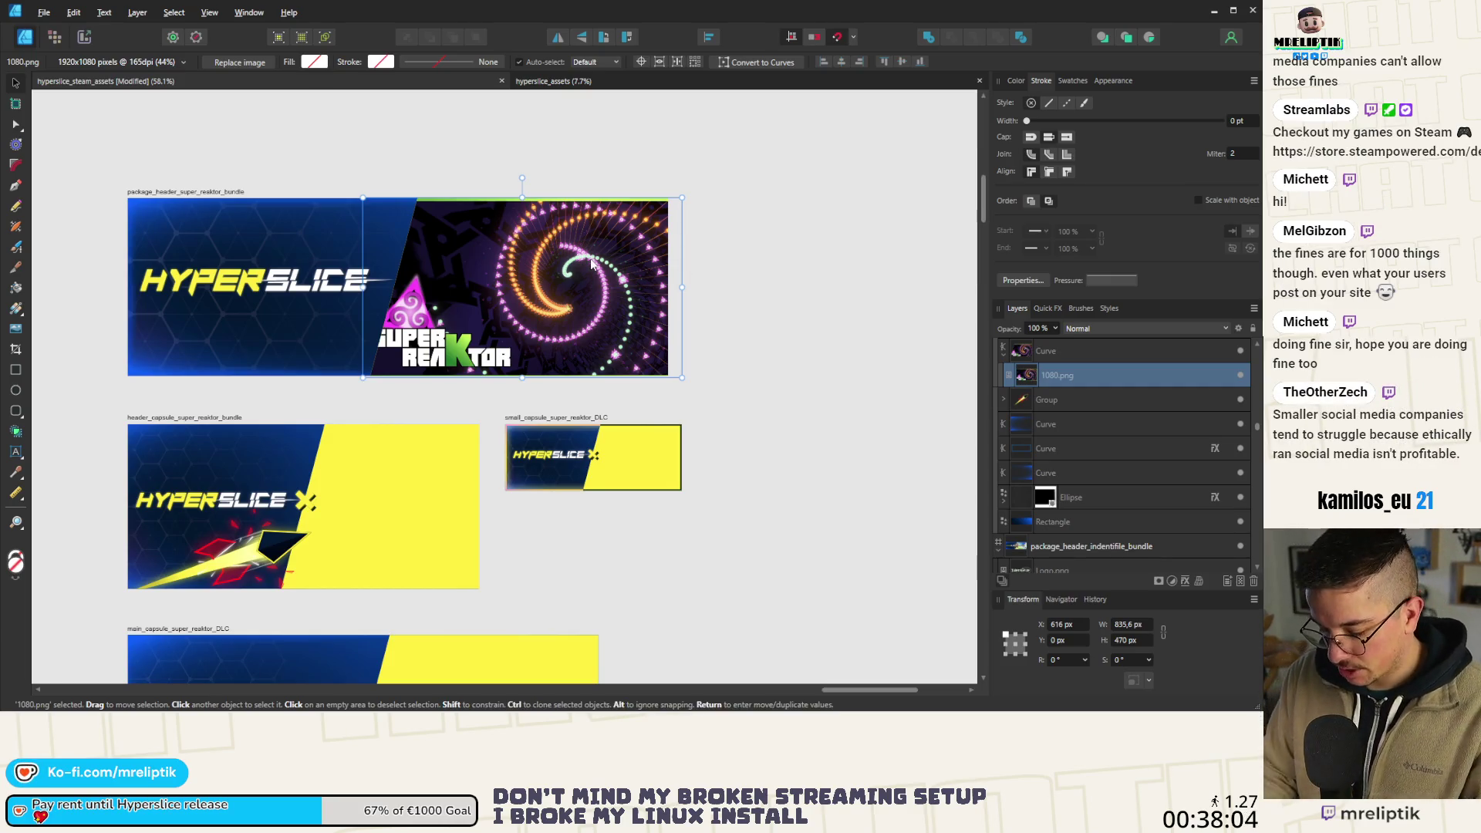
Replace 1080.png with Image.png and scale it to about 825×464 px inside the header.
key("Delete")
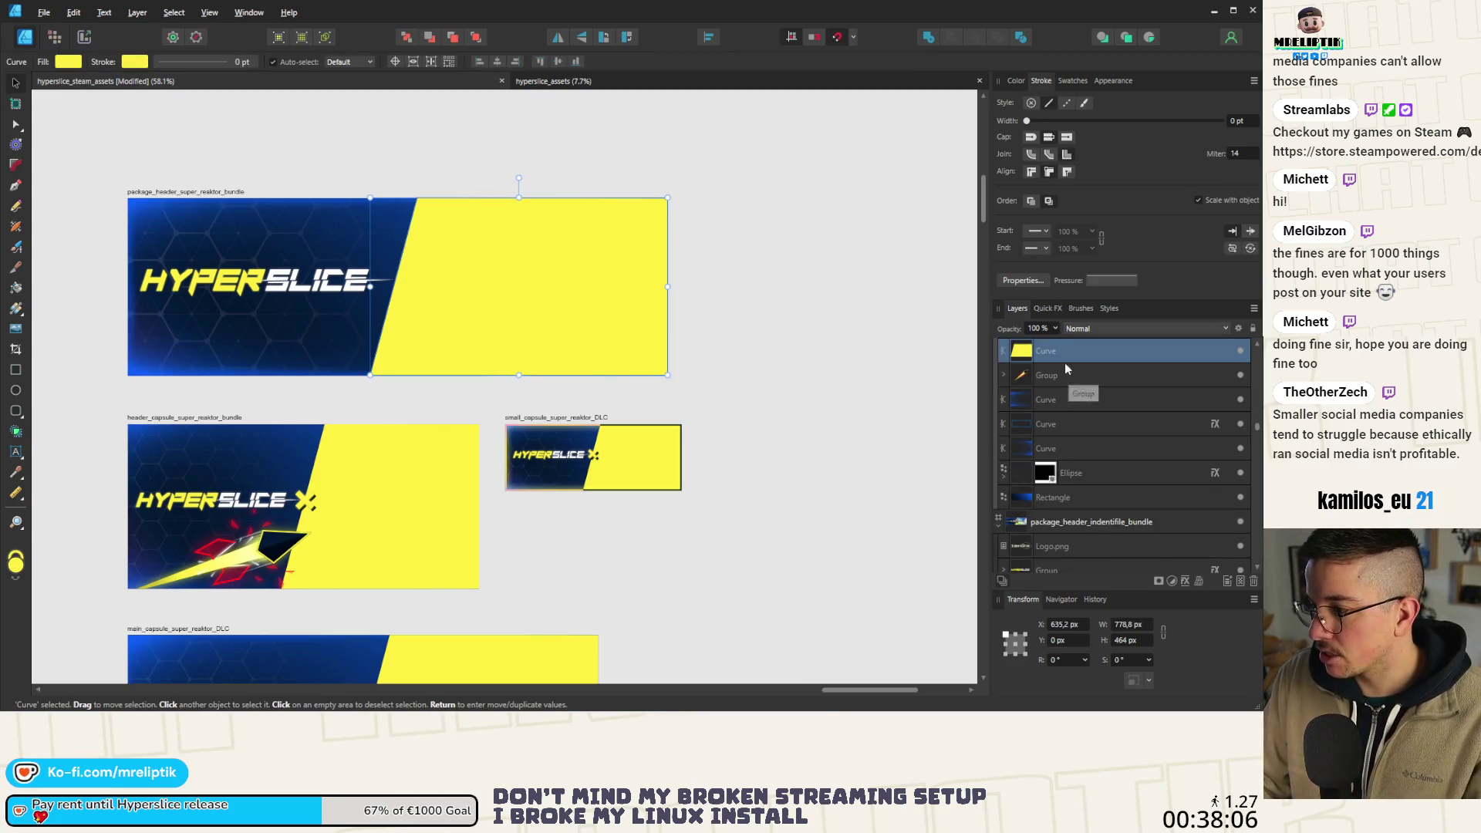
key("ctrl+v")
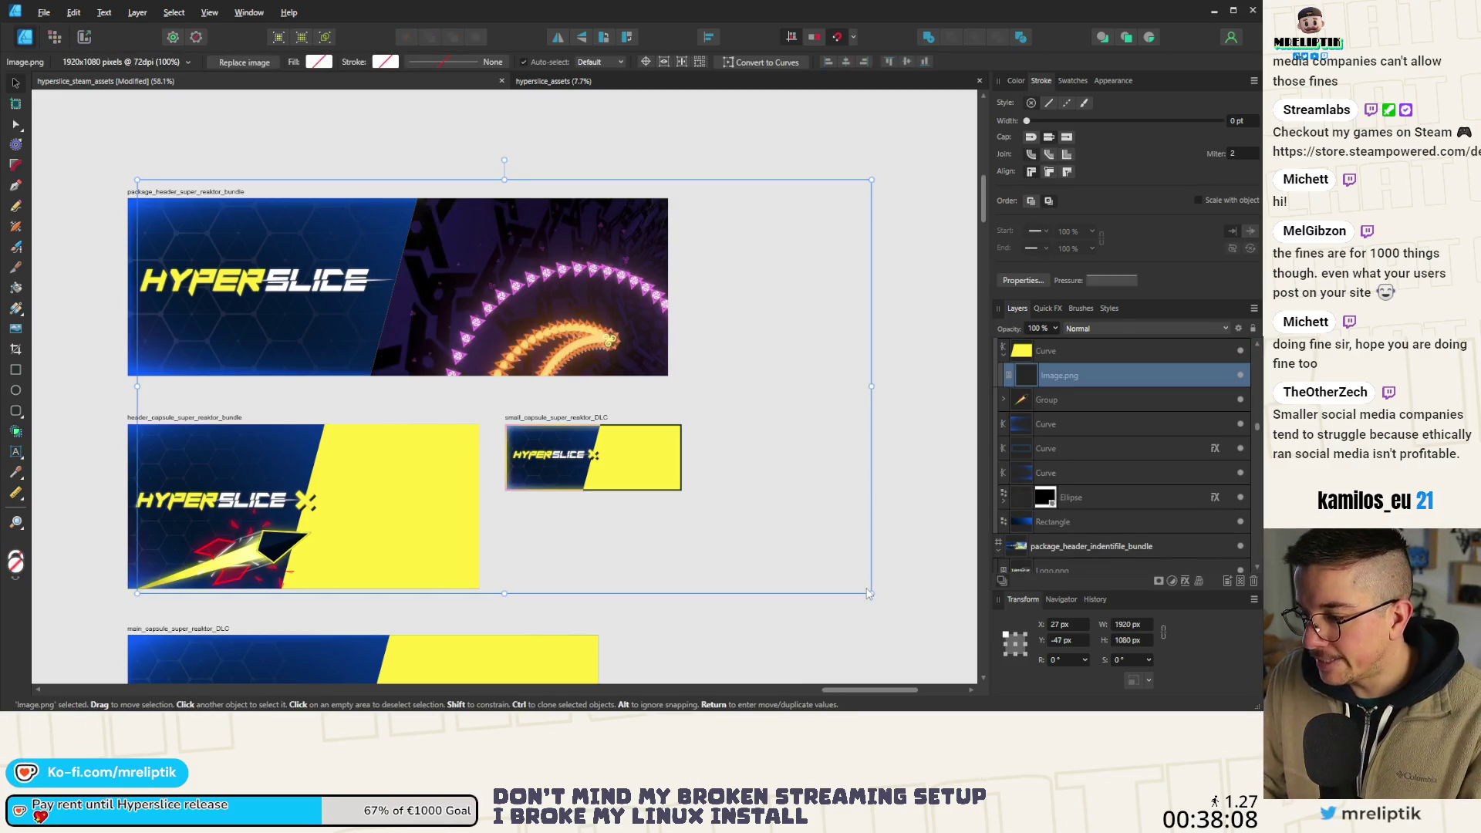
mouse_move(870, 594)
left_mouse_down()
mouse_move(617, 463)
mouse_move(529, 399)
left_mouse_up()
mouse_move(436, 288)
left_mouse_down()
mouse_move(595, 306)
mouse_move(581, 306)
left_mouse_up()
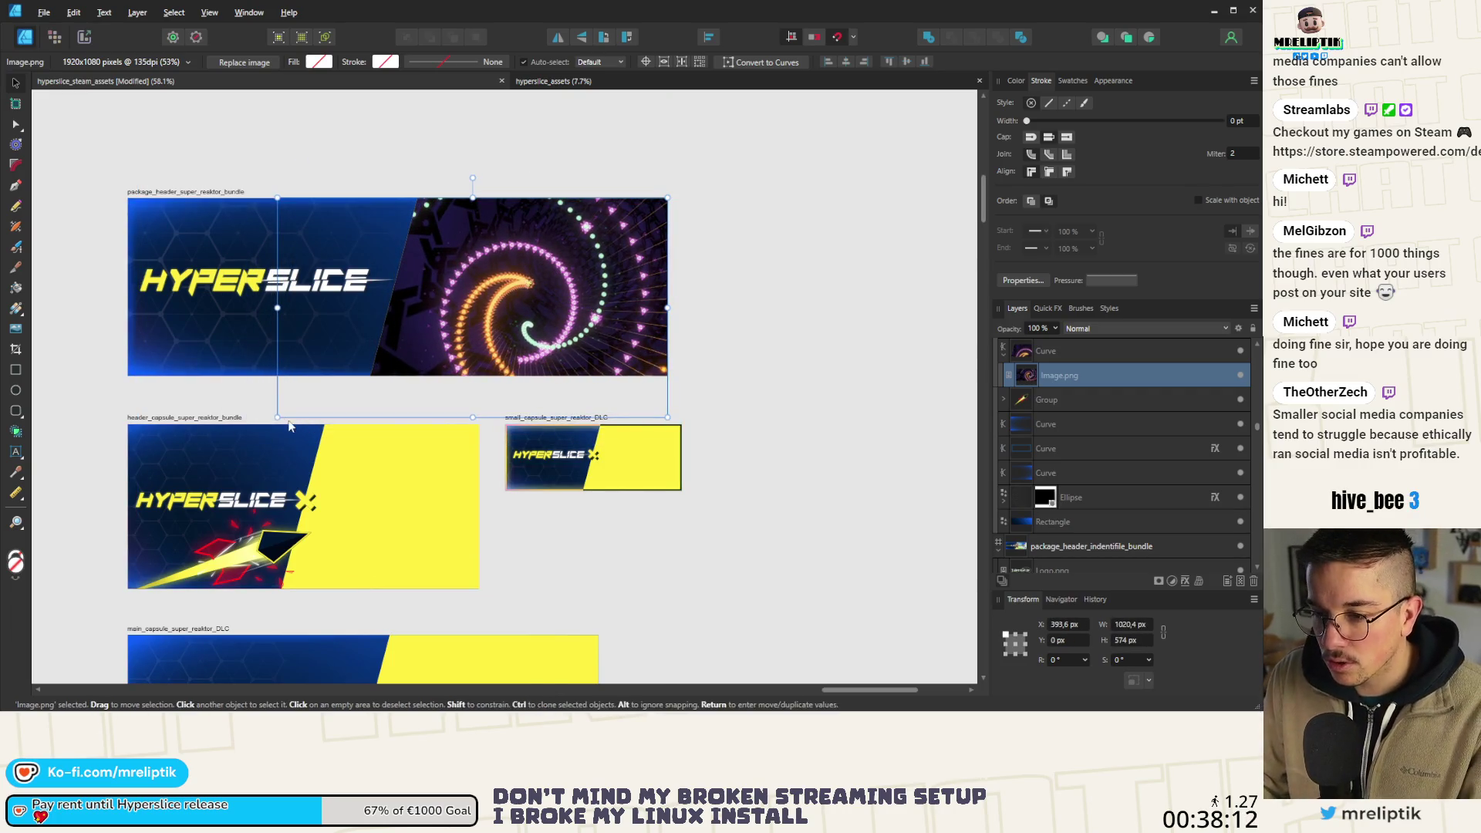
mouse_move(279, 420)
left_mouse_down()
mouse_move(384, 384)
mouse_move(373, 395)
left_mouse_up()
Deselect, leaving Image.png clipped into the header curve beside the HYPERSLICE logo.
left_click(732, 334)
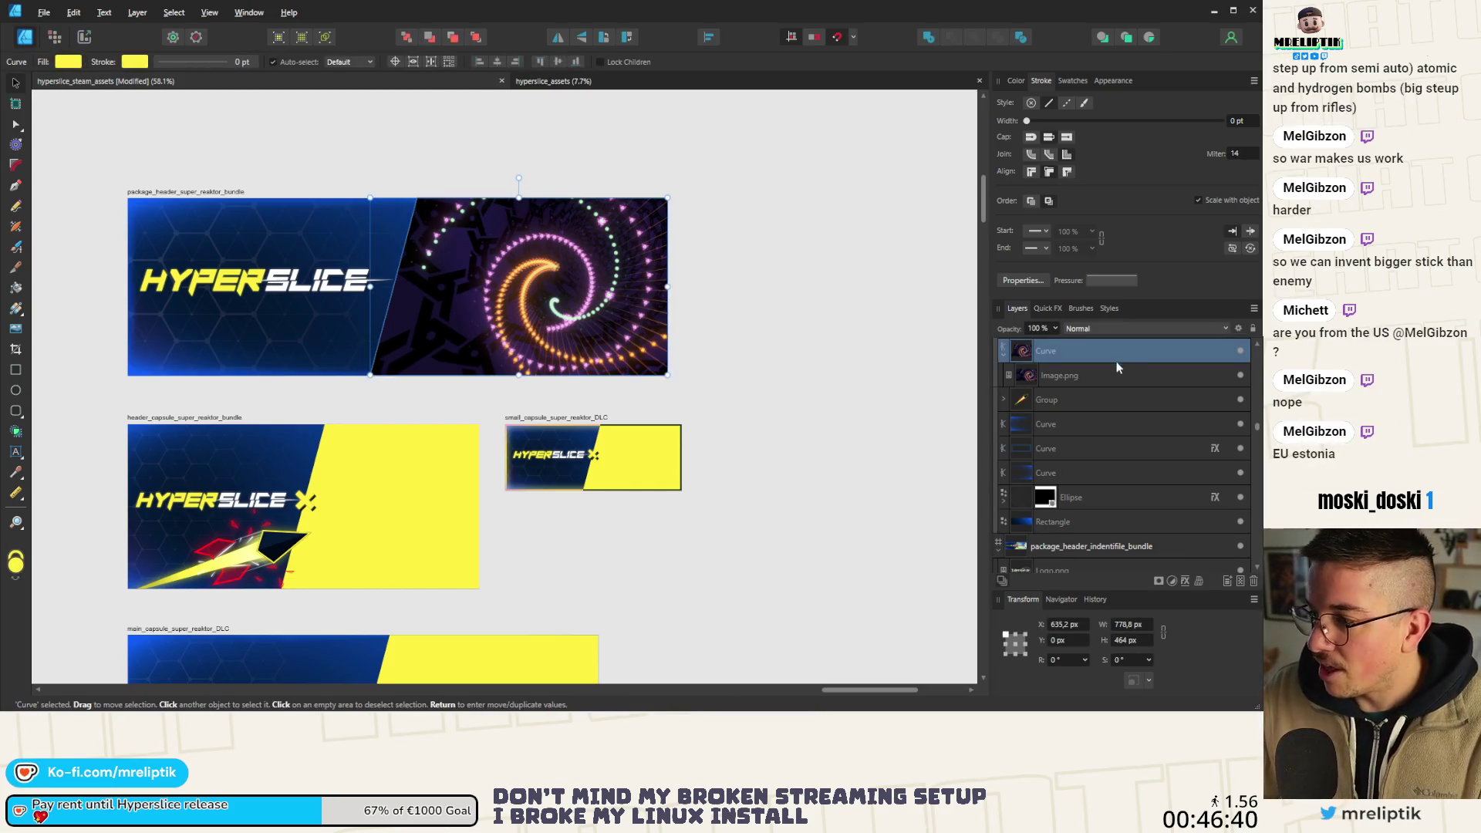
Paste Image.png inside the header capsule's yellow Curve, slide it left and shrink it to fit.
left_click(1084, 378)
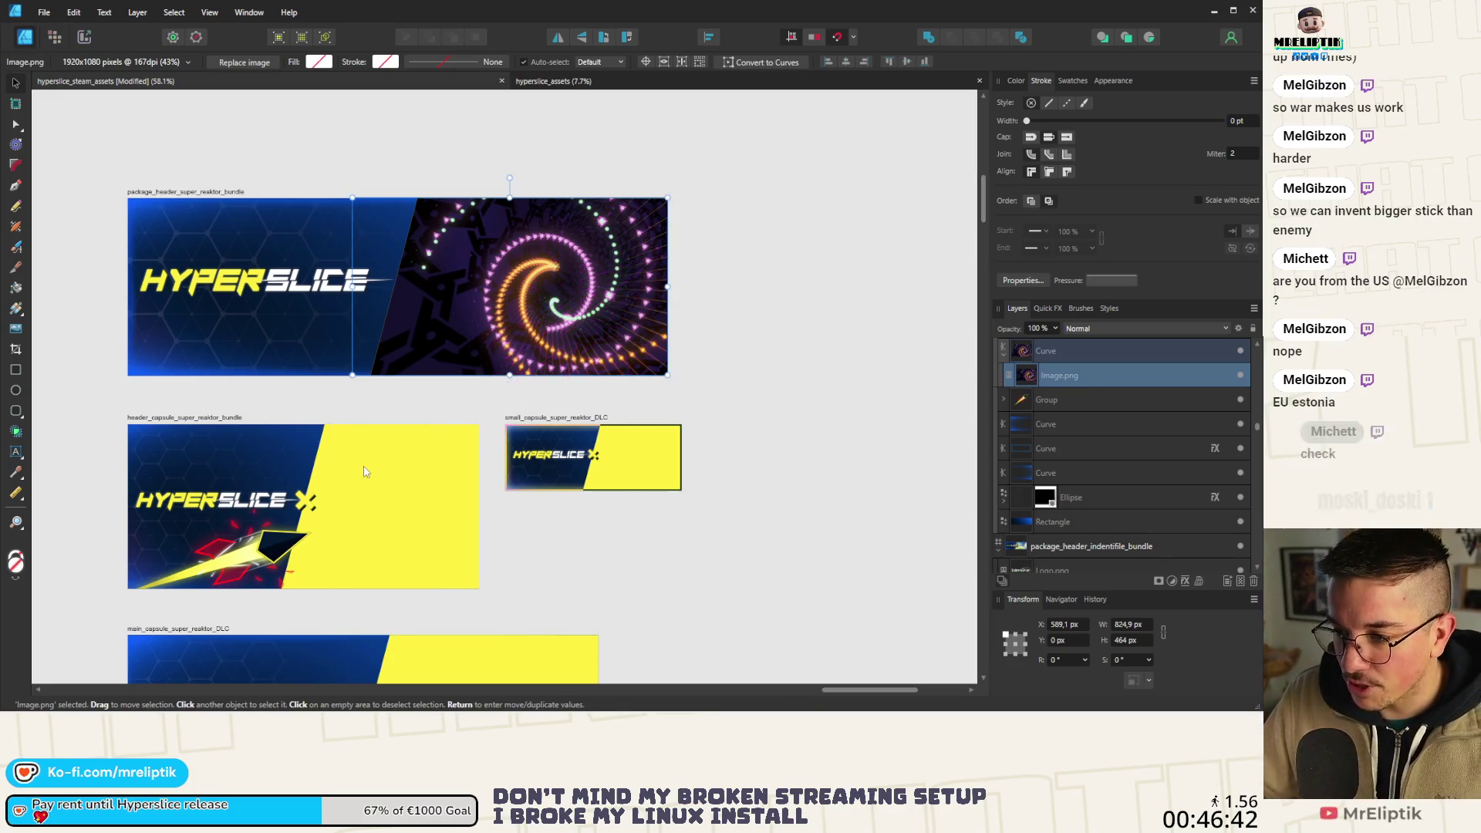
left_click(401, 502)
key("ctrl+alt+v")
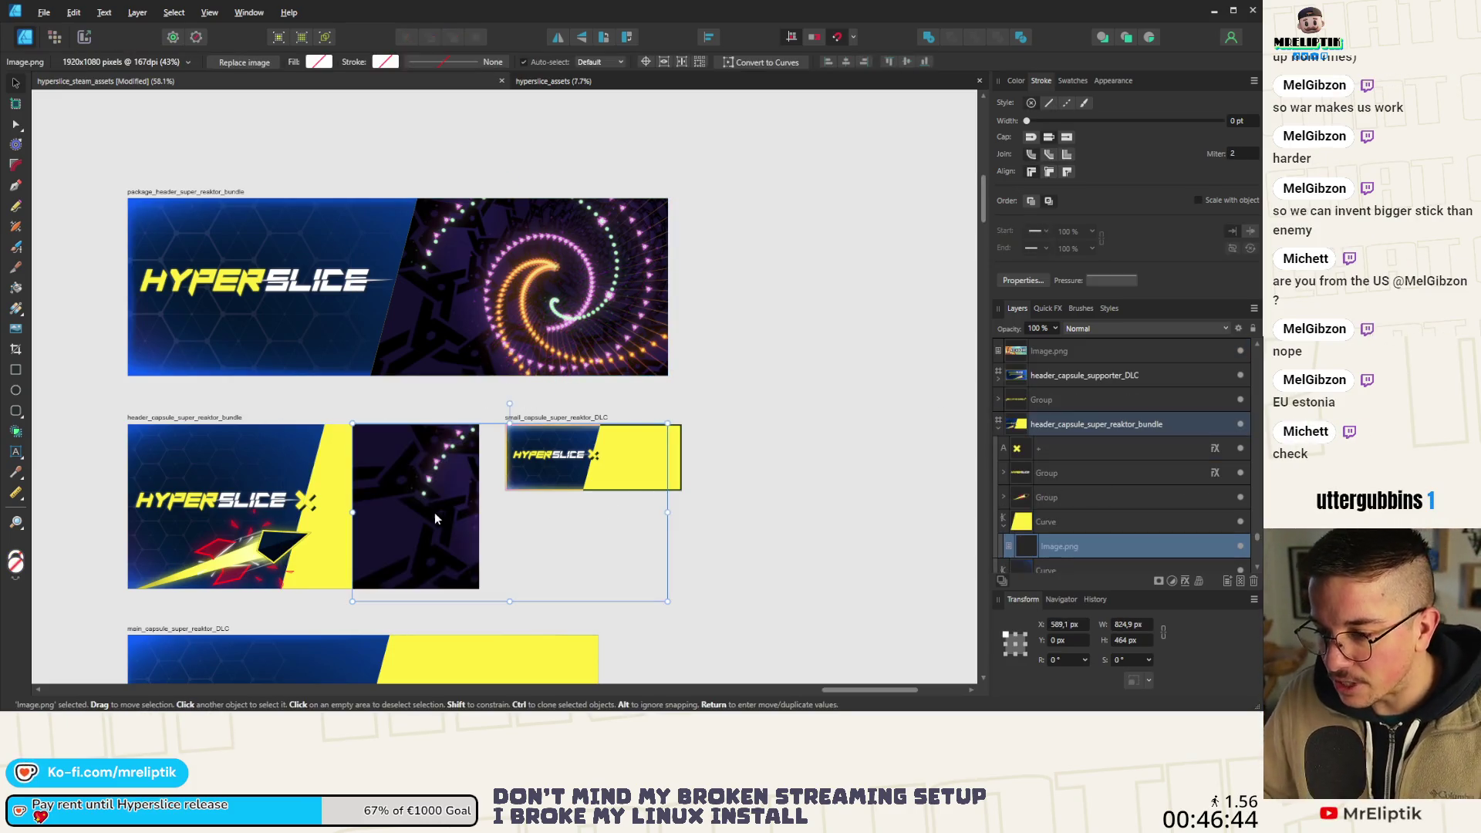
left_click_drag(496, 531, 307, 533)
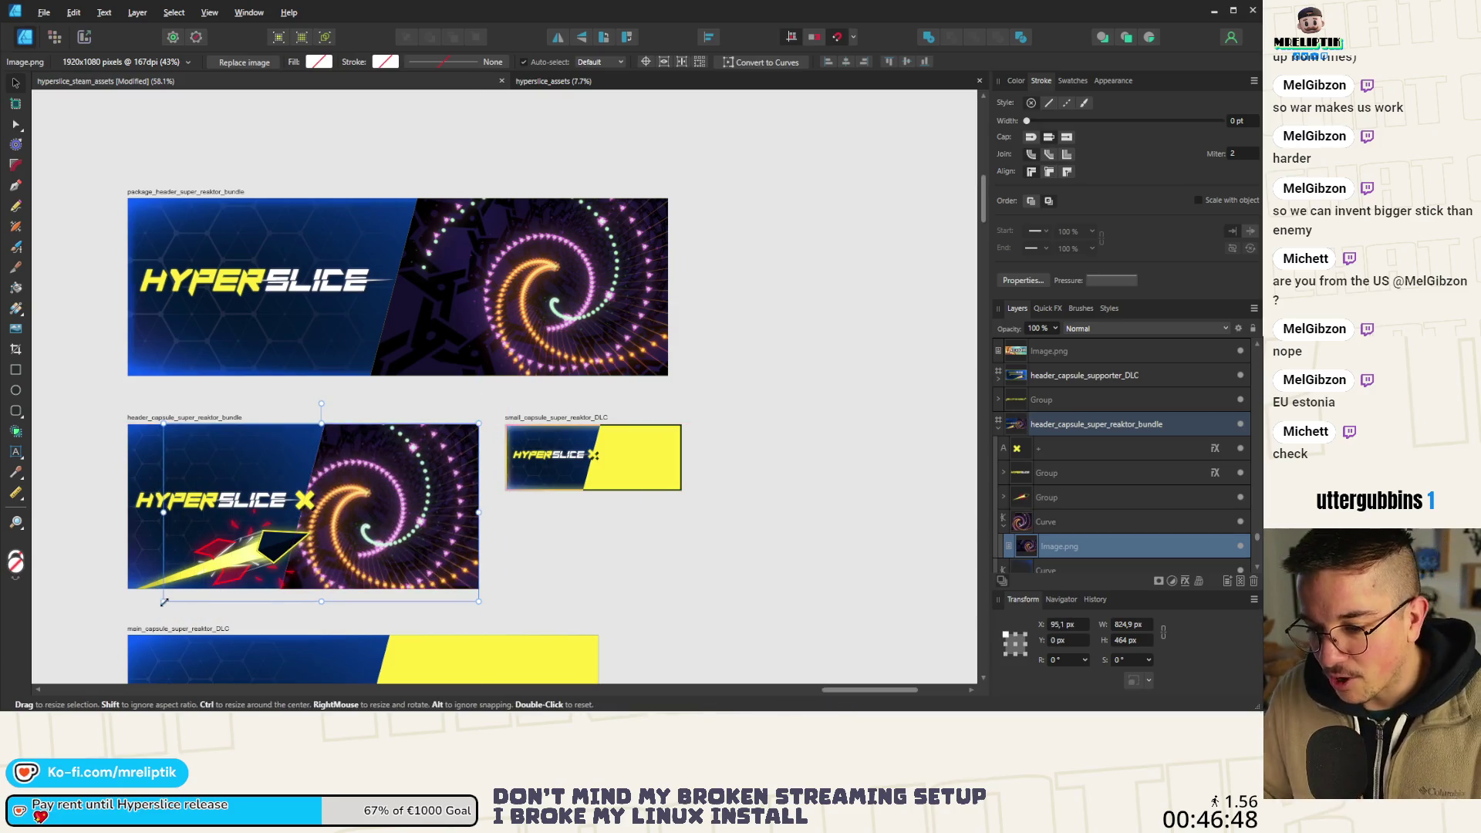
left_click_drag(164, 601, 187, 588)
scroll(391, 515, "up", 4)
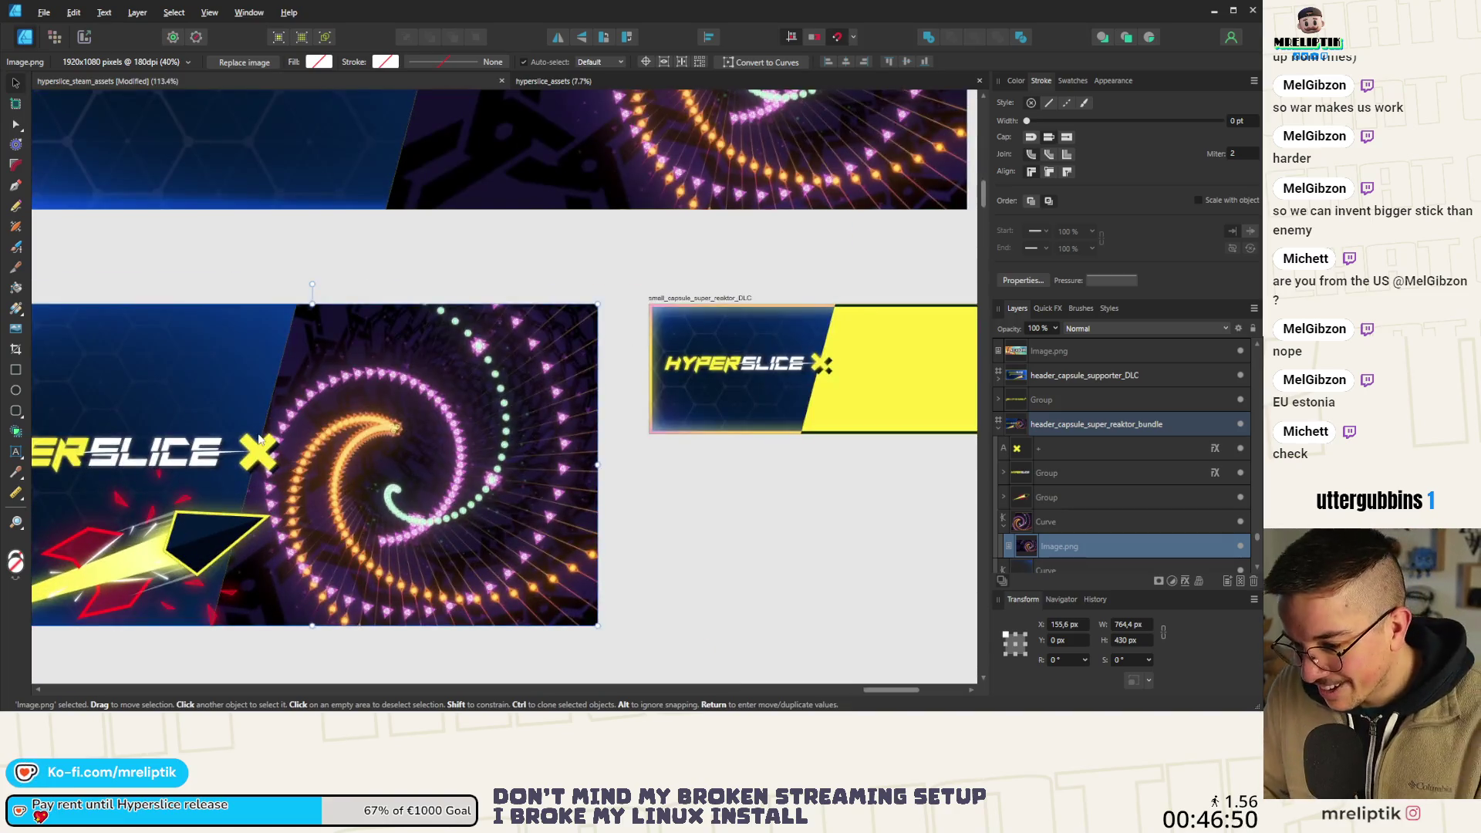
scroll(290, 422, "down", 6)
scroll(341, 525, "down", 2)
Restore the spiral screenshot in the main capsule, enlarge it to 1255.1 × 706 px over the yellow area.
left_click(369, 522)
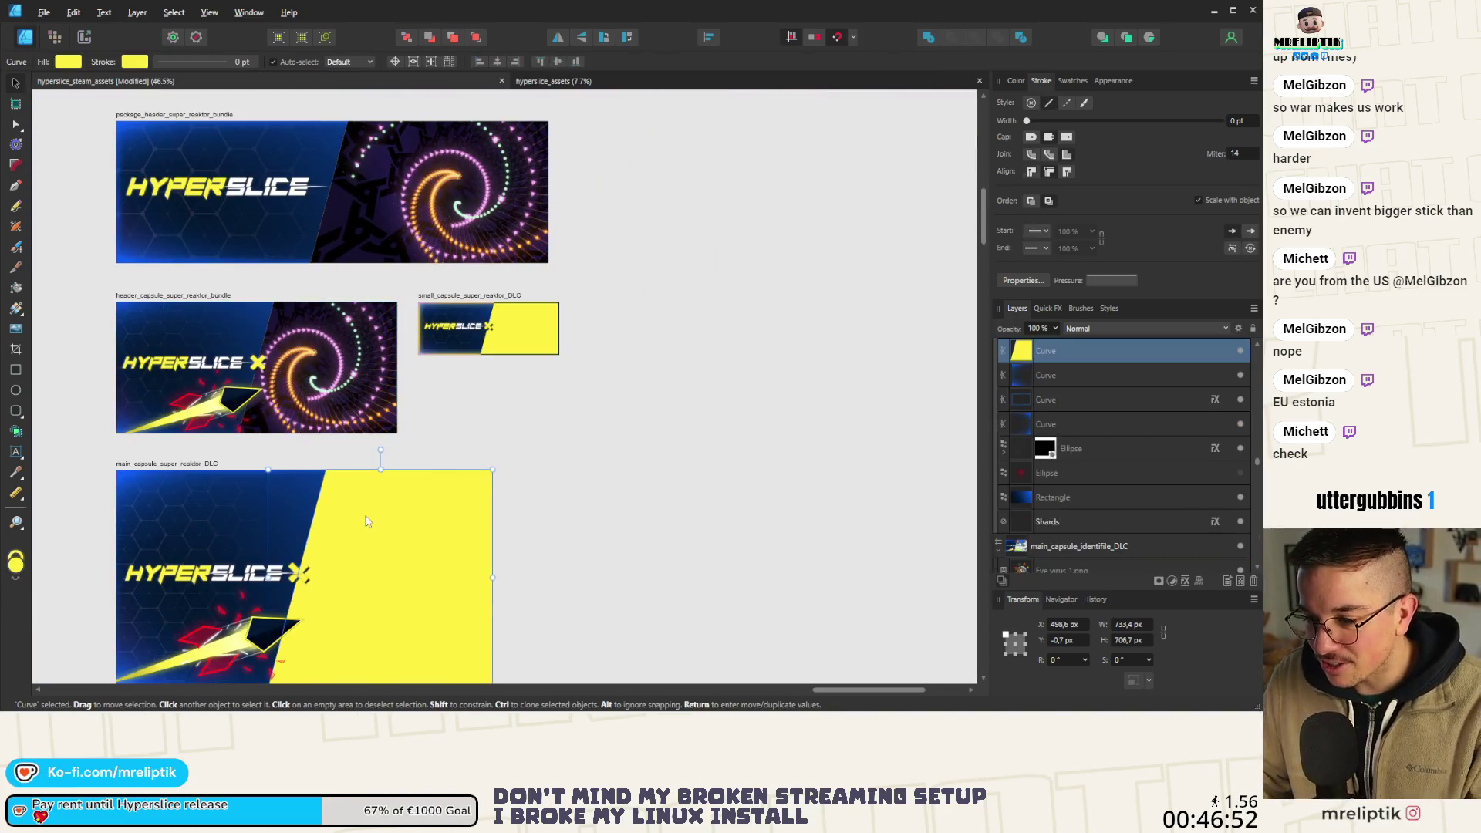
key("ctrl+z")
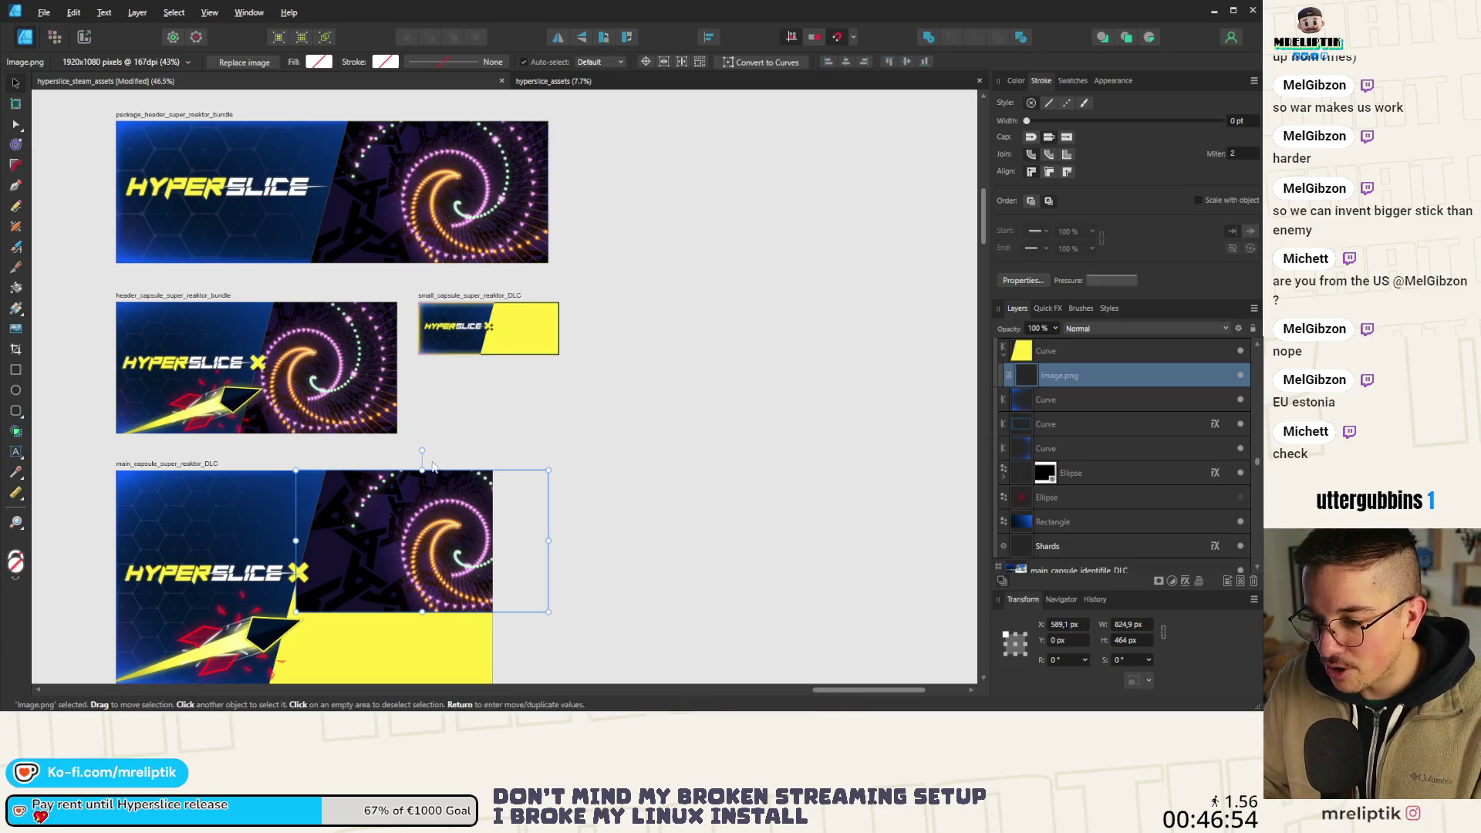
scroll(465, 530, "down", 2)
scroll(467, 522, "up", 3)
left_click_drag(467, 522, 327, 525)
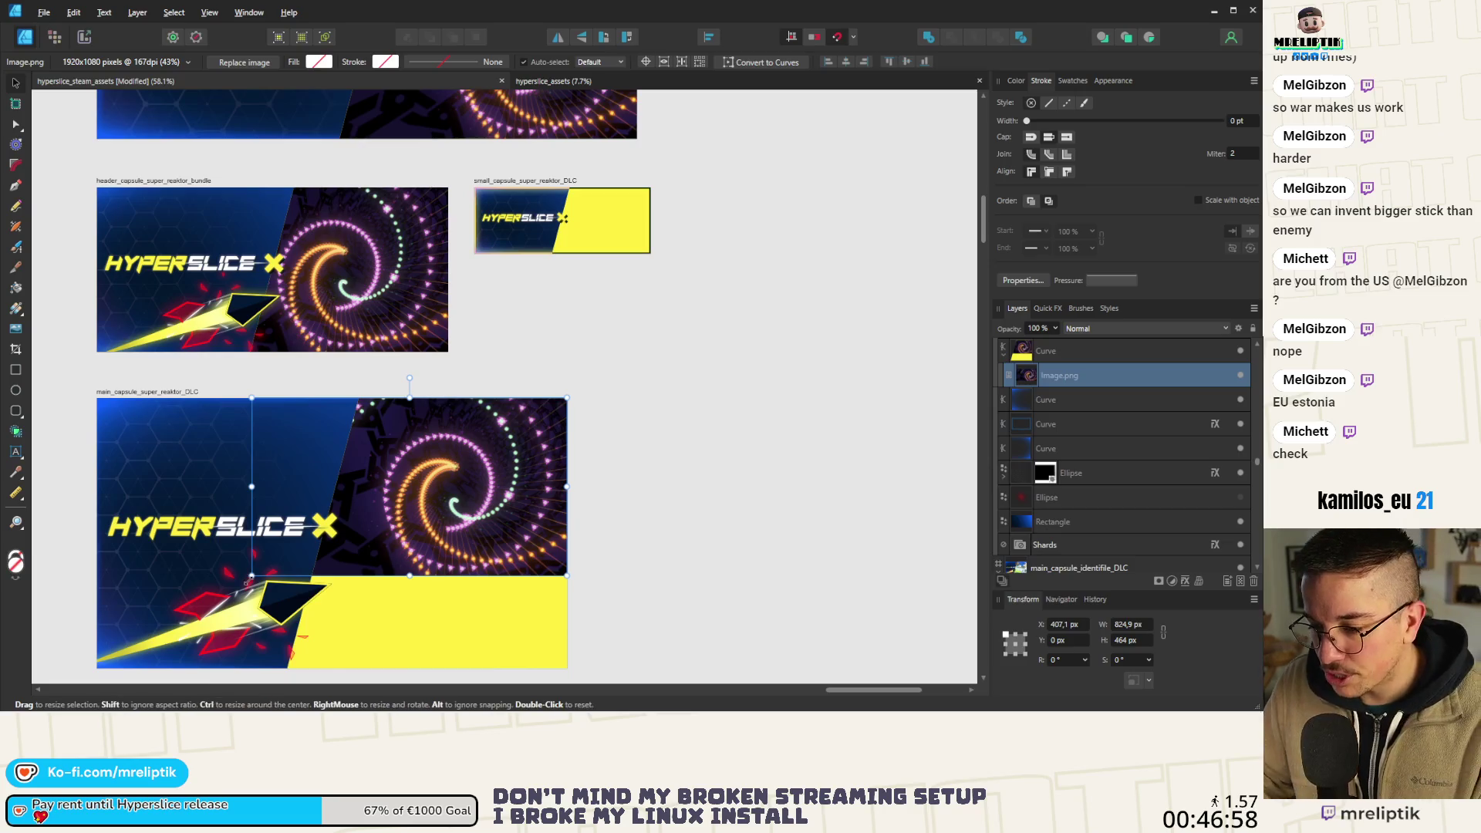
mouse_move(252, 575)
left_mouse_down()
mouse_move(85, 686)
mouse_move(163, 618)
mouse_move(135, 641)
left_mouse_up()
mouse_move(373, 465)
left_mouse_down()
mouse_move(423, 468)
mouse_move(405, 457)
left_mouse_up()
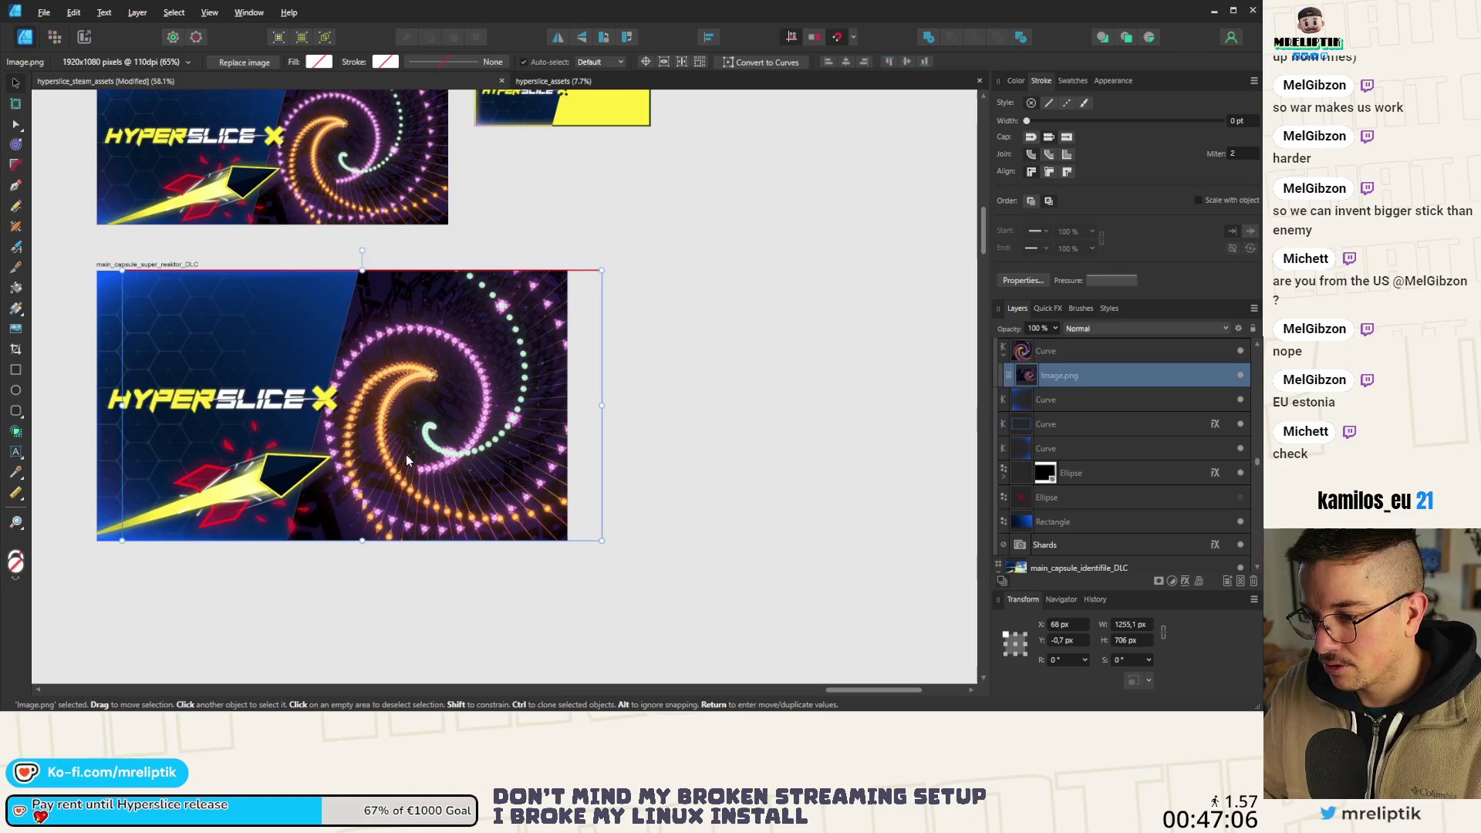
key("ctrl+d")
scroll(334, 409, "down", 3)
Paste the spiral screenshot inside the small capsule's yellow Curve, selected with the Node tool.
scroll(331, 286, "up", 4)
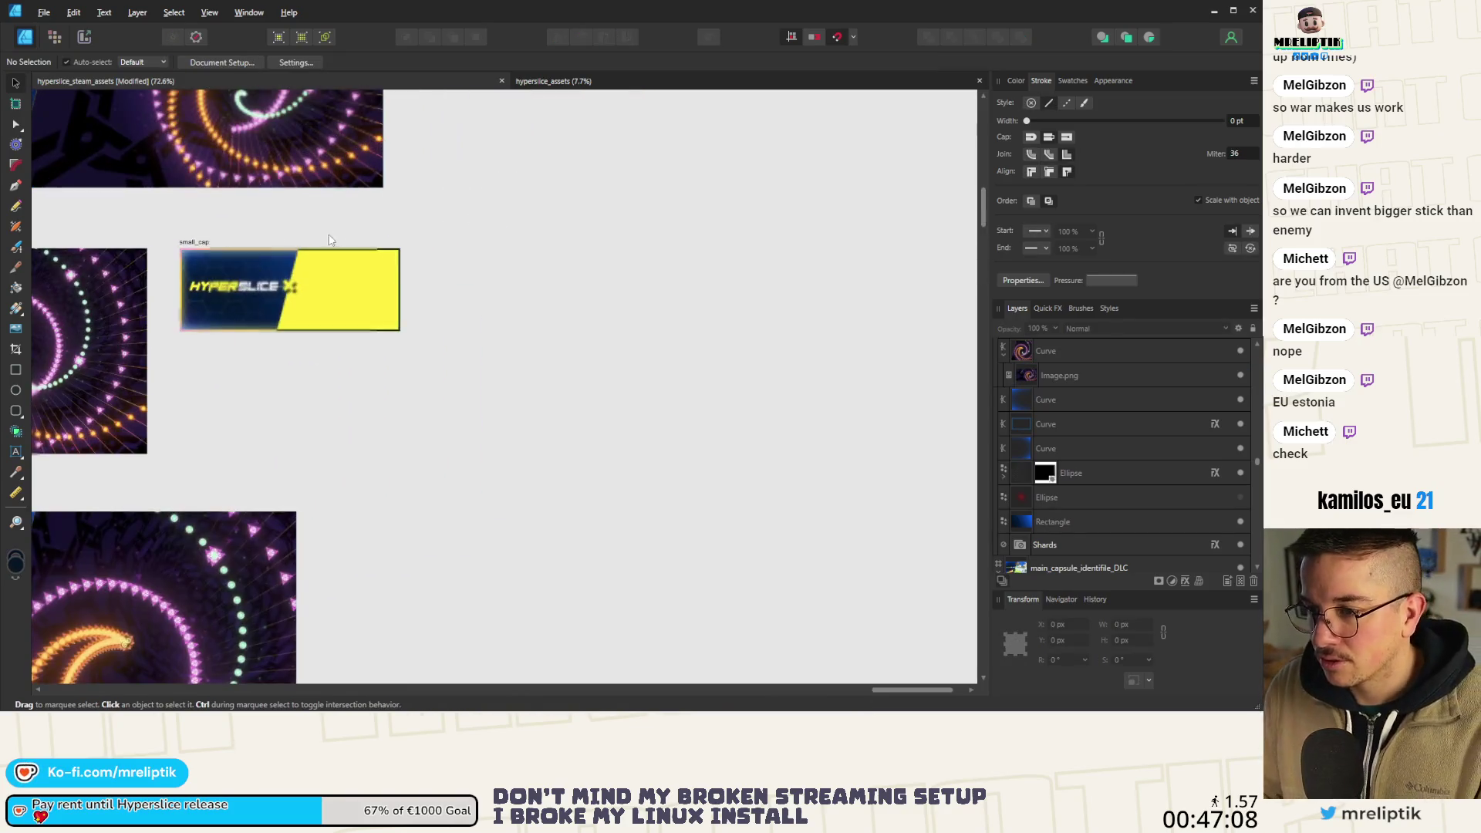
left_click(327, 281)
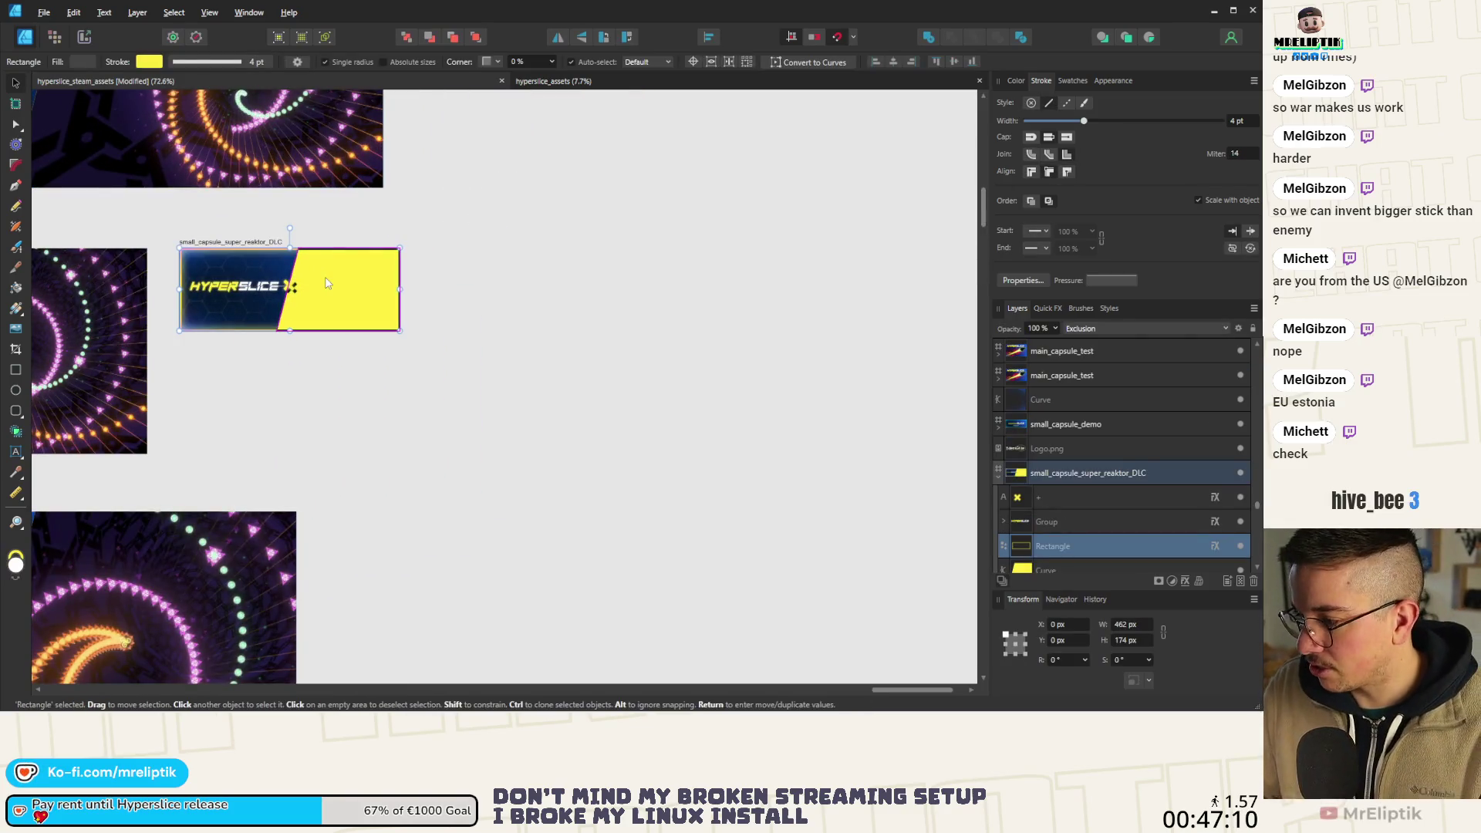
key("a")
scroll(1040, 483, "down", 3)
left_click(1058, 497)
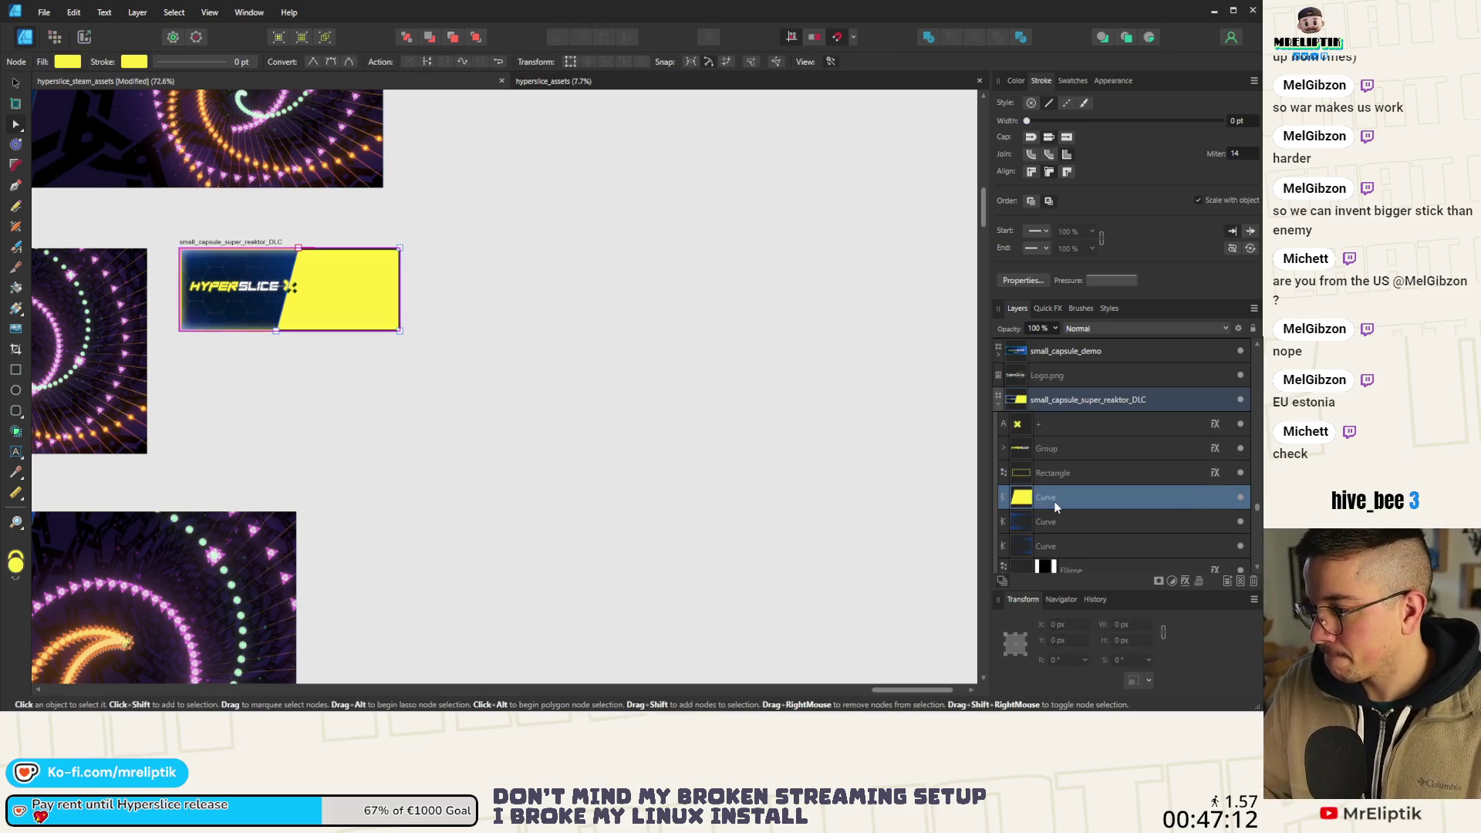
key("ctrl+v")
scroll(407, 280, "up", 2)
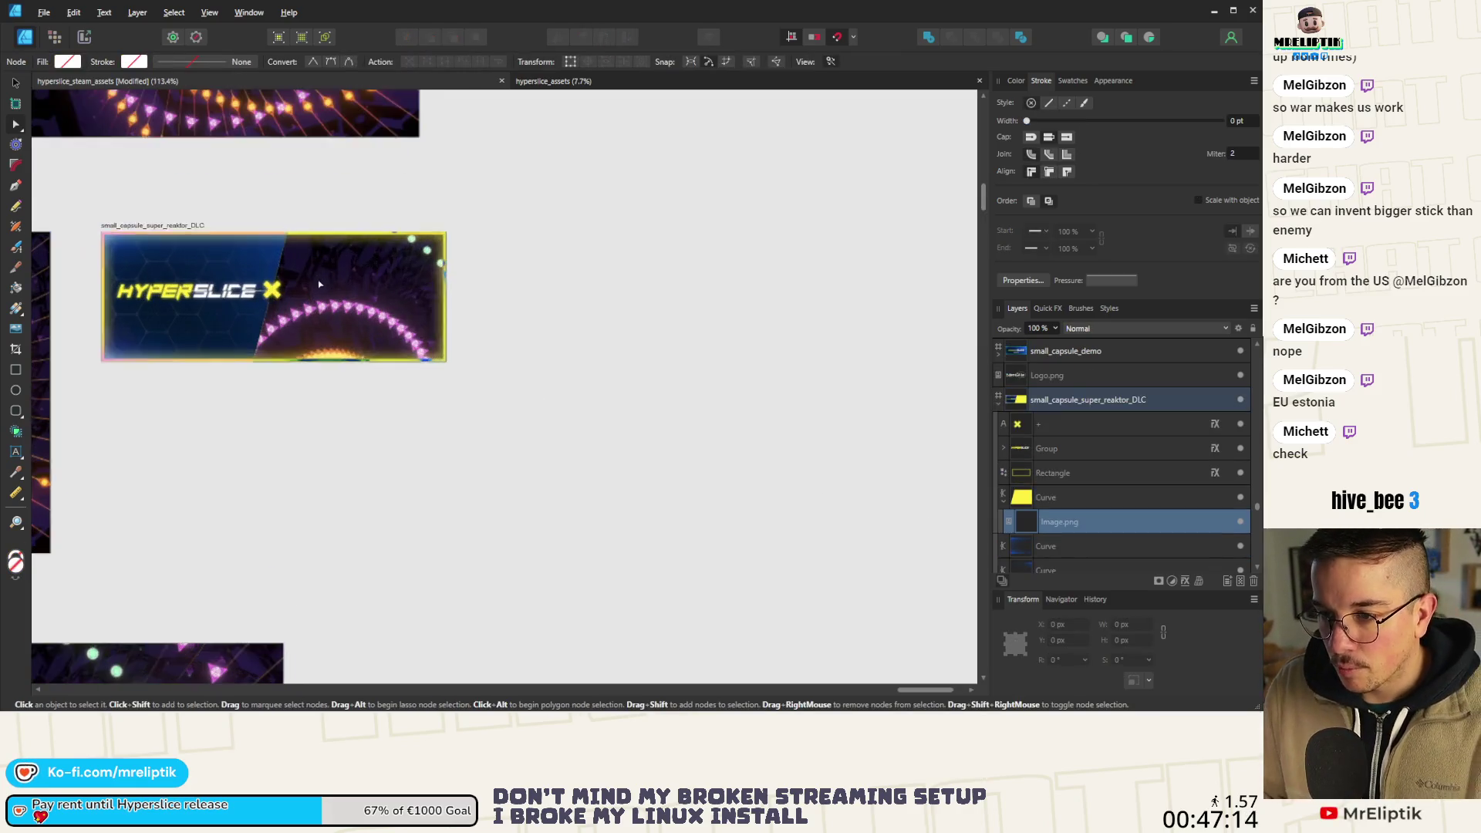
scroll(231, 386, "down", 2)
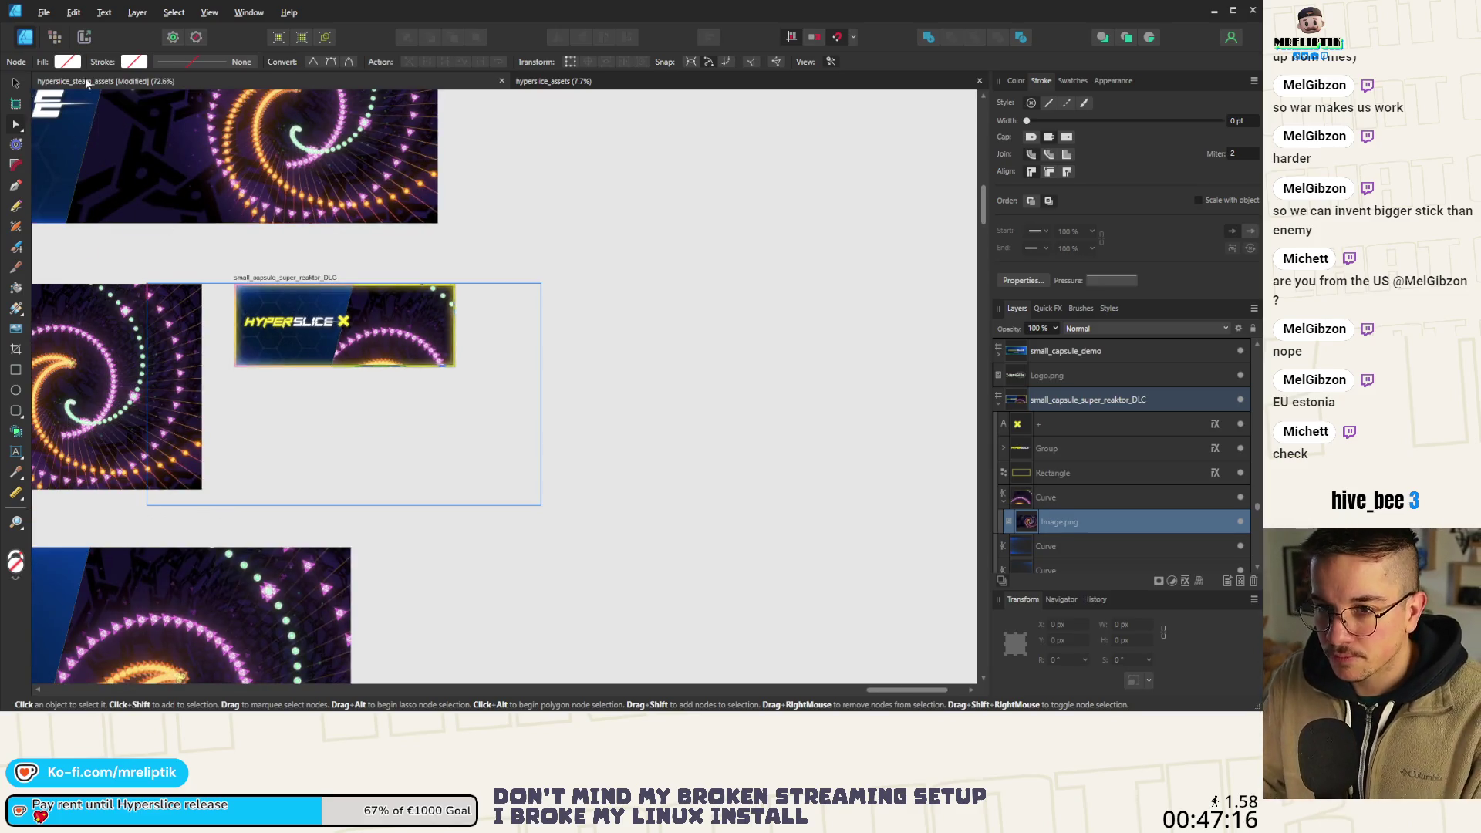
Shrink the screenshot to 310.8 × 174.8 px so the spiral fills the right side, then deselect.
key("v")
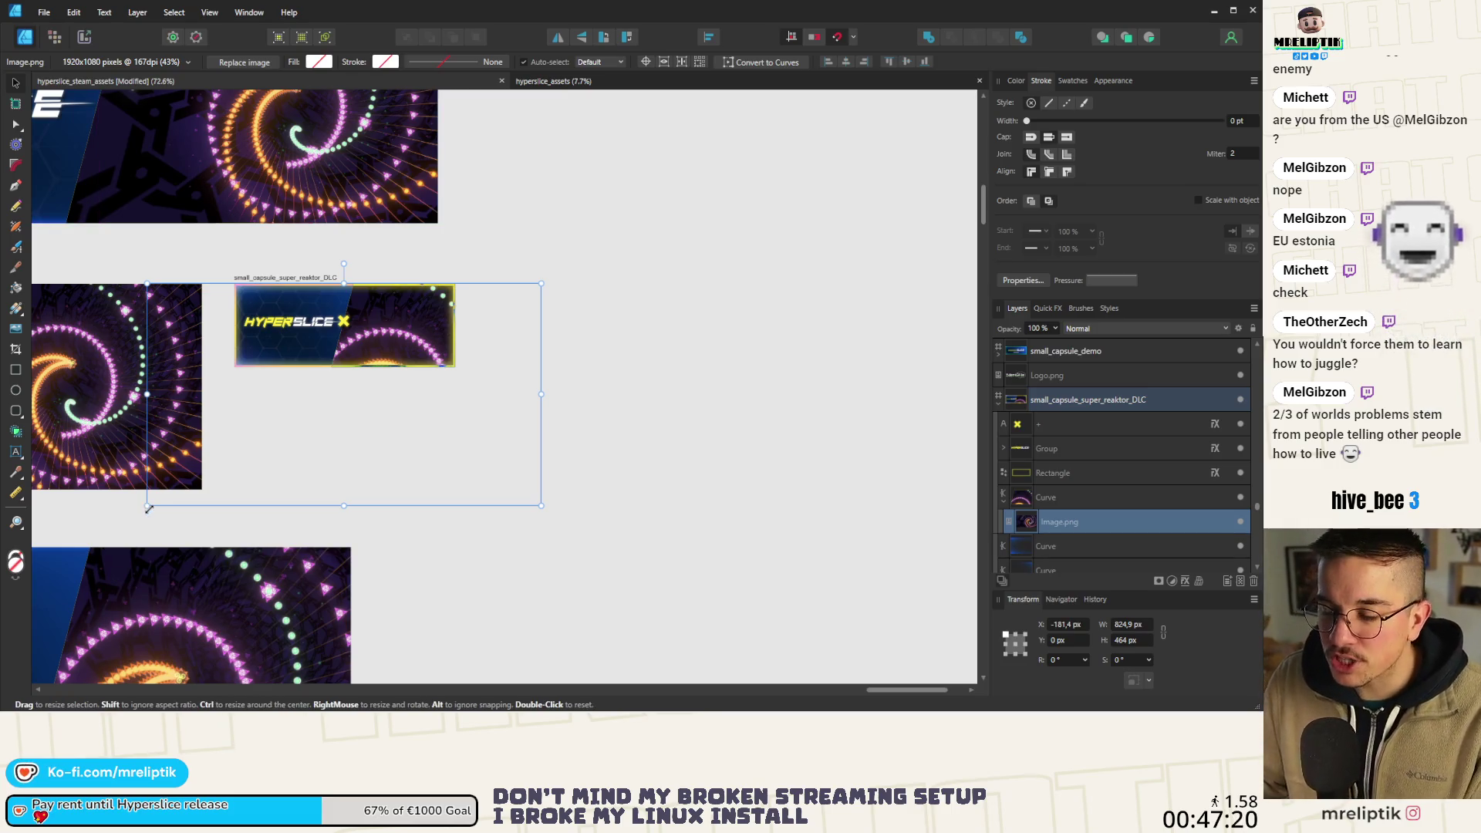
mouse_move(149, 508)
left_mouse_down()
mouse_move(390, 366)
mouse_move(265, 345)
left_mouse_up()
scroll(419, 313, "up", 5)
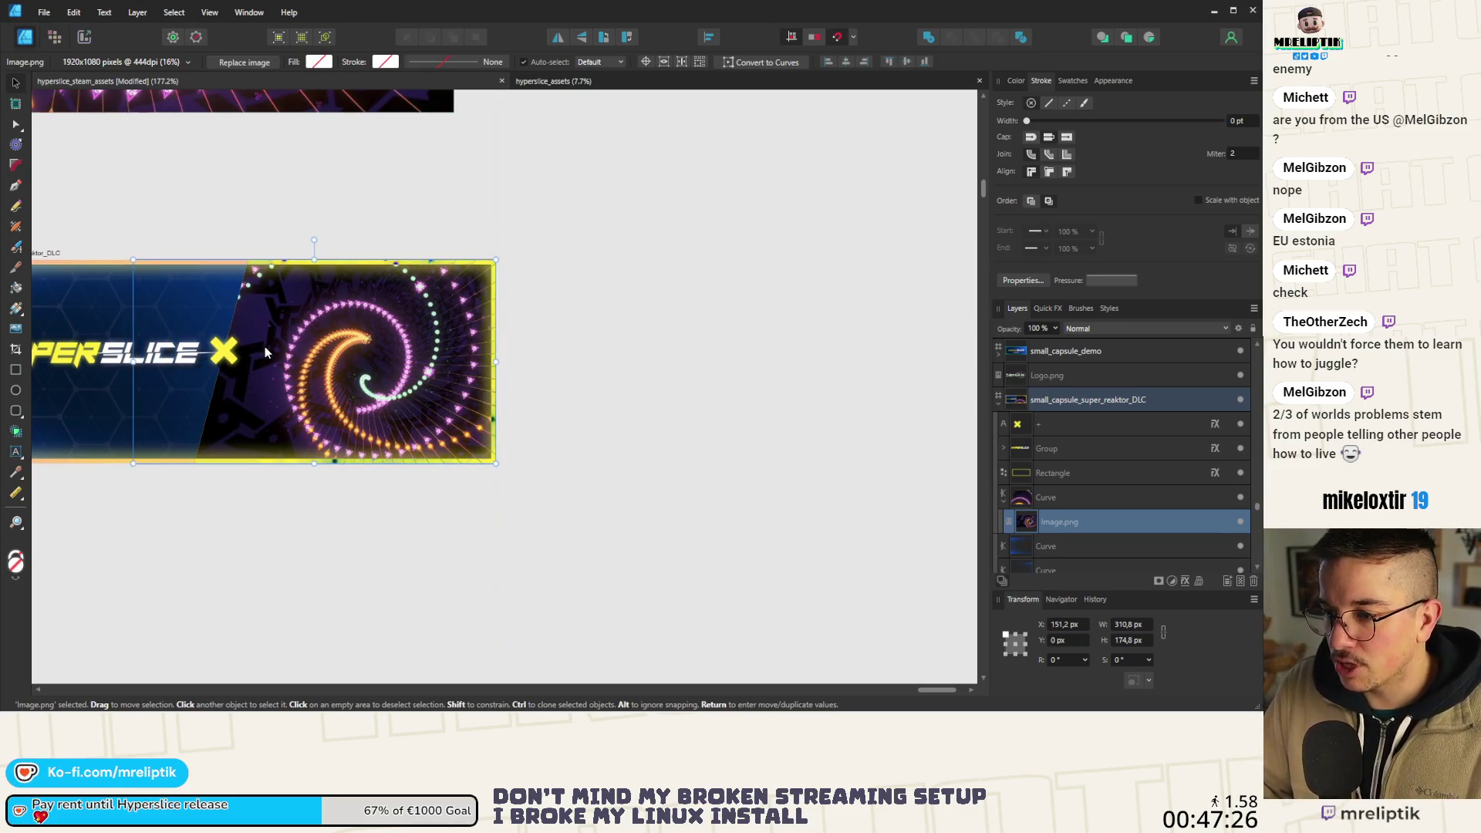
key("ctrl+d")
scroll(284, 272, "down", 3)
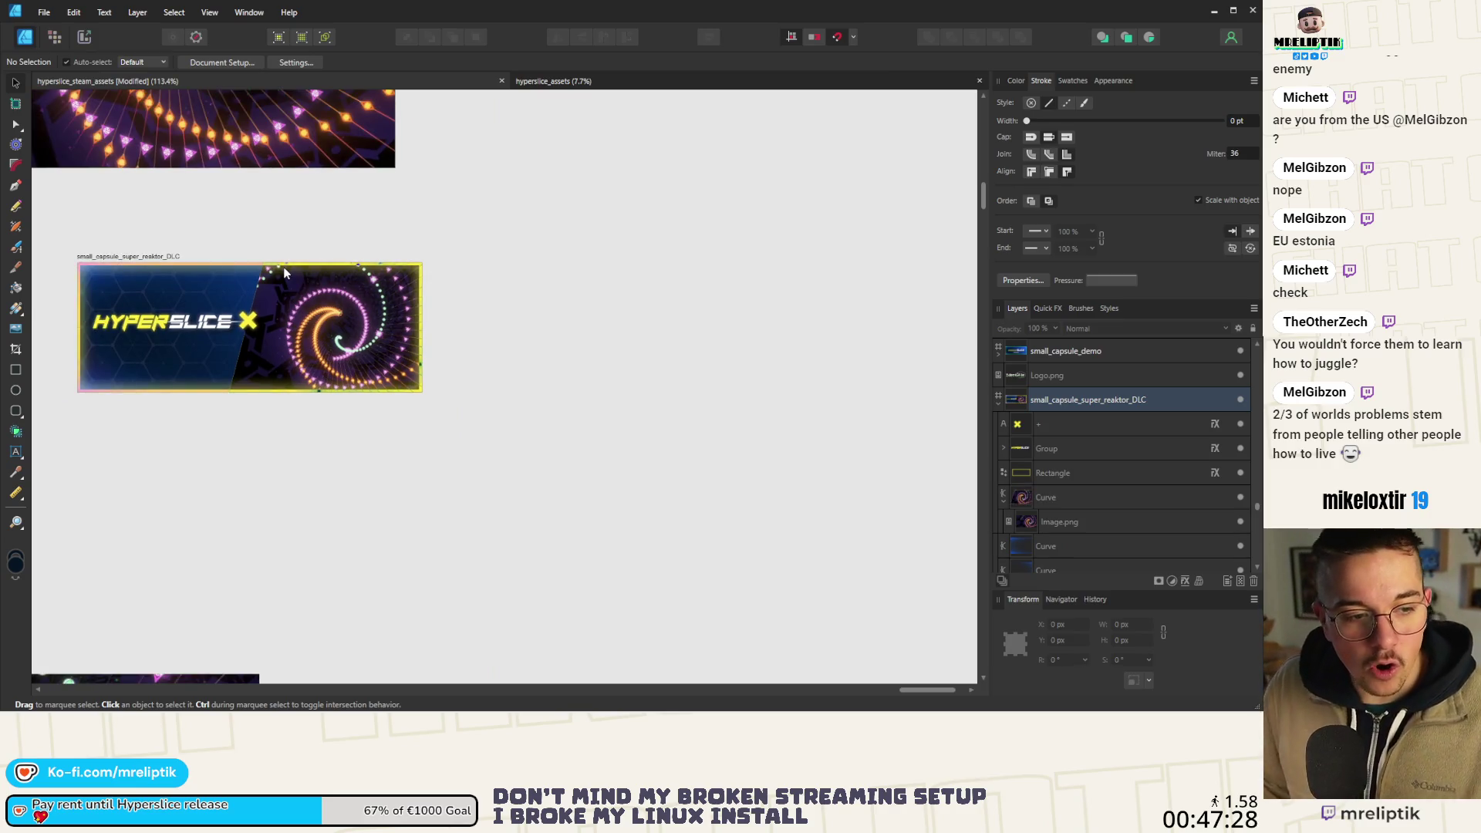
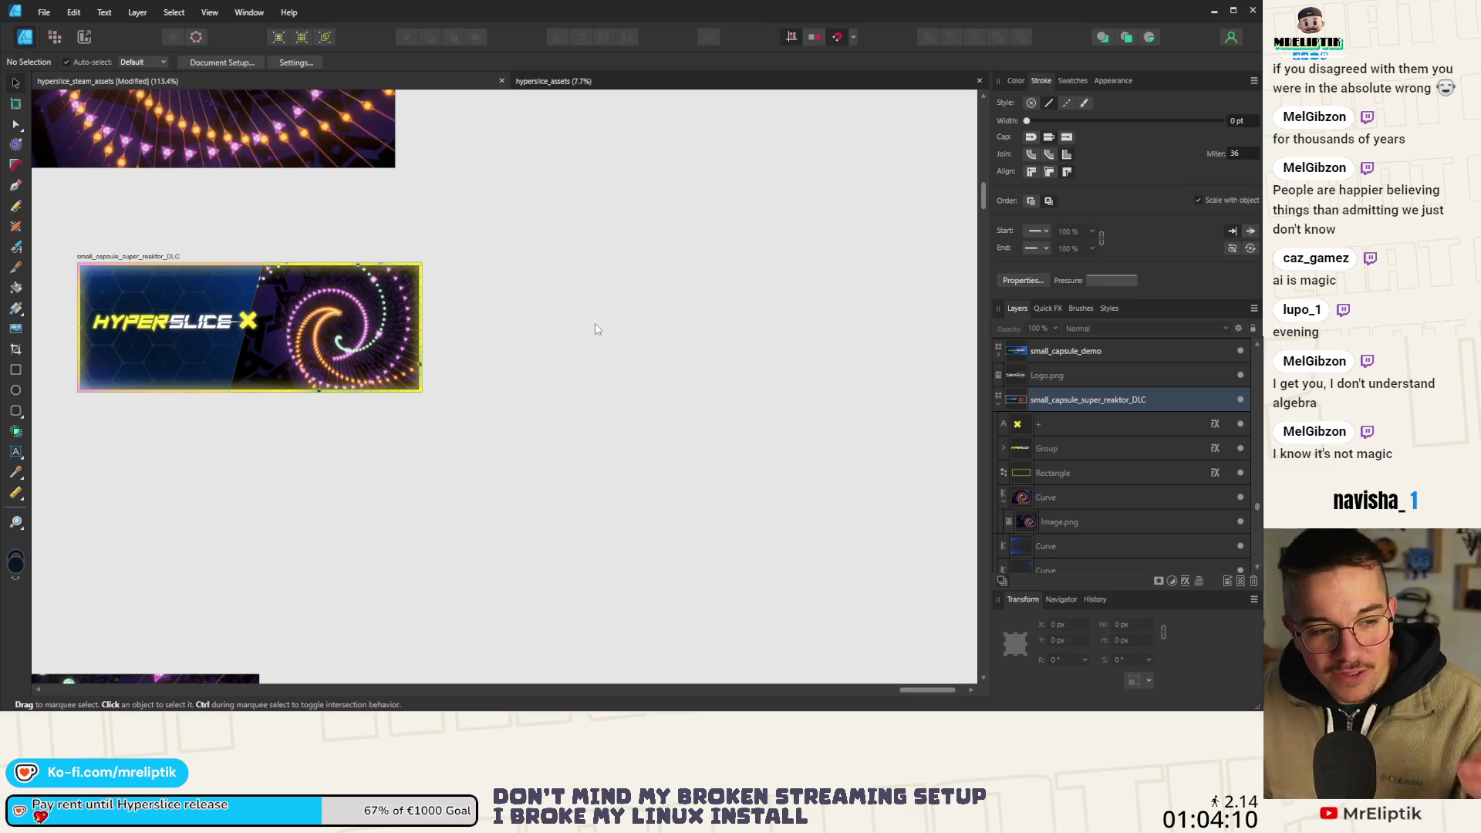
Drag the pasted SUPER REAKTOR logo across the package header banner until it shows fully over the spiral.
scroll(511, 432, "down", 3)
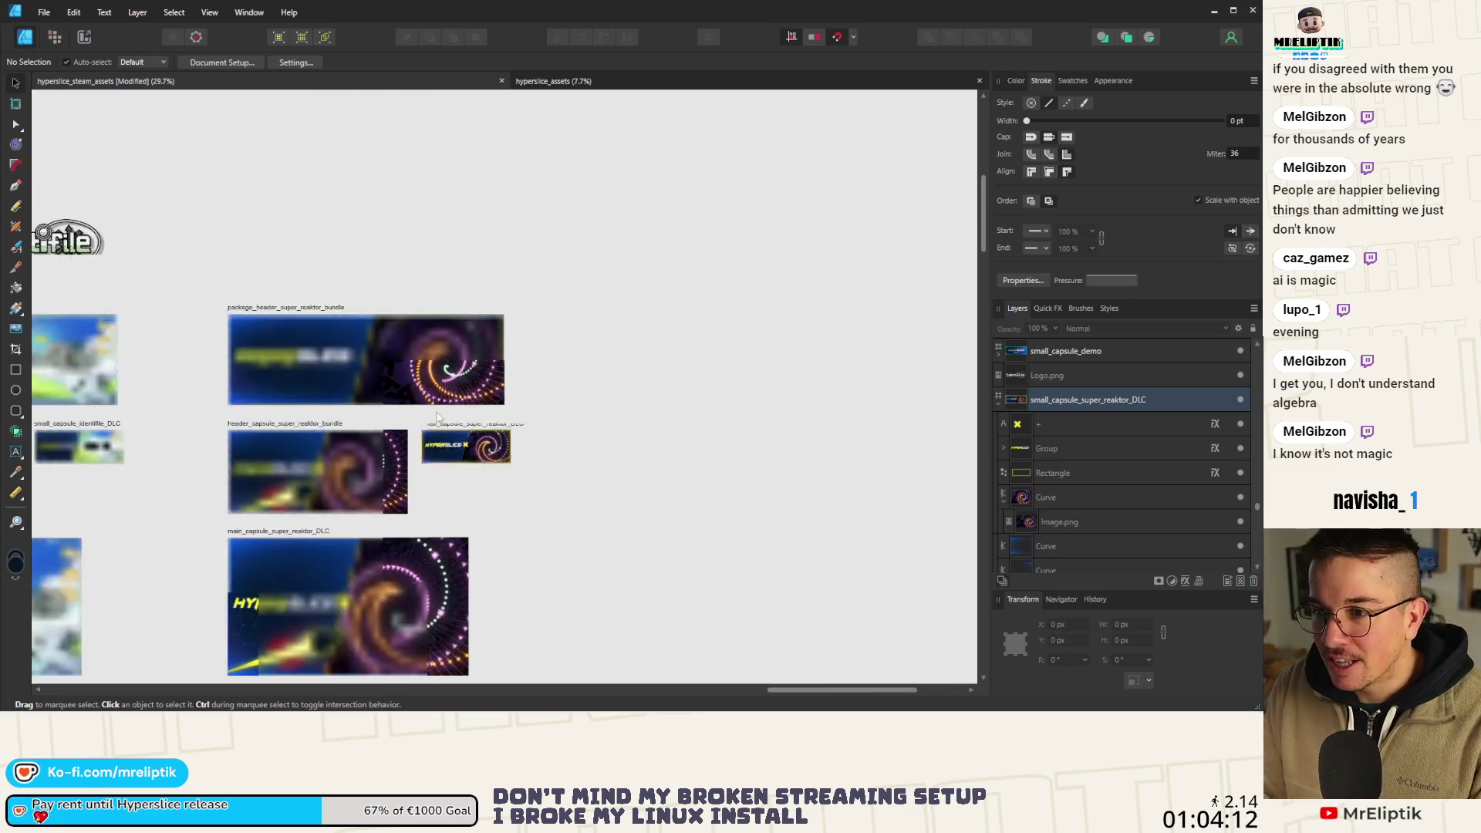
scroll(342, 361, "down", 2)
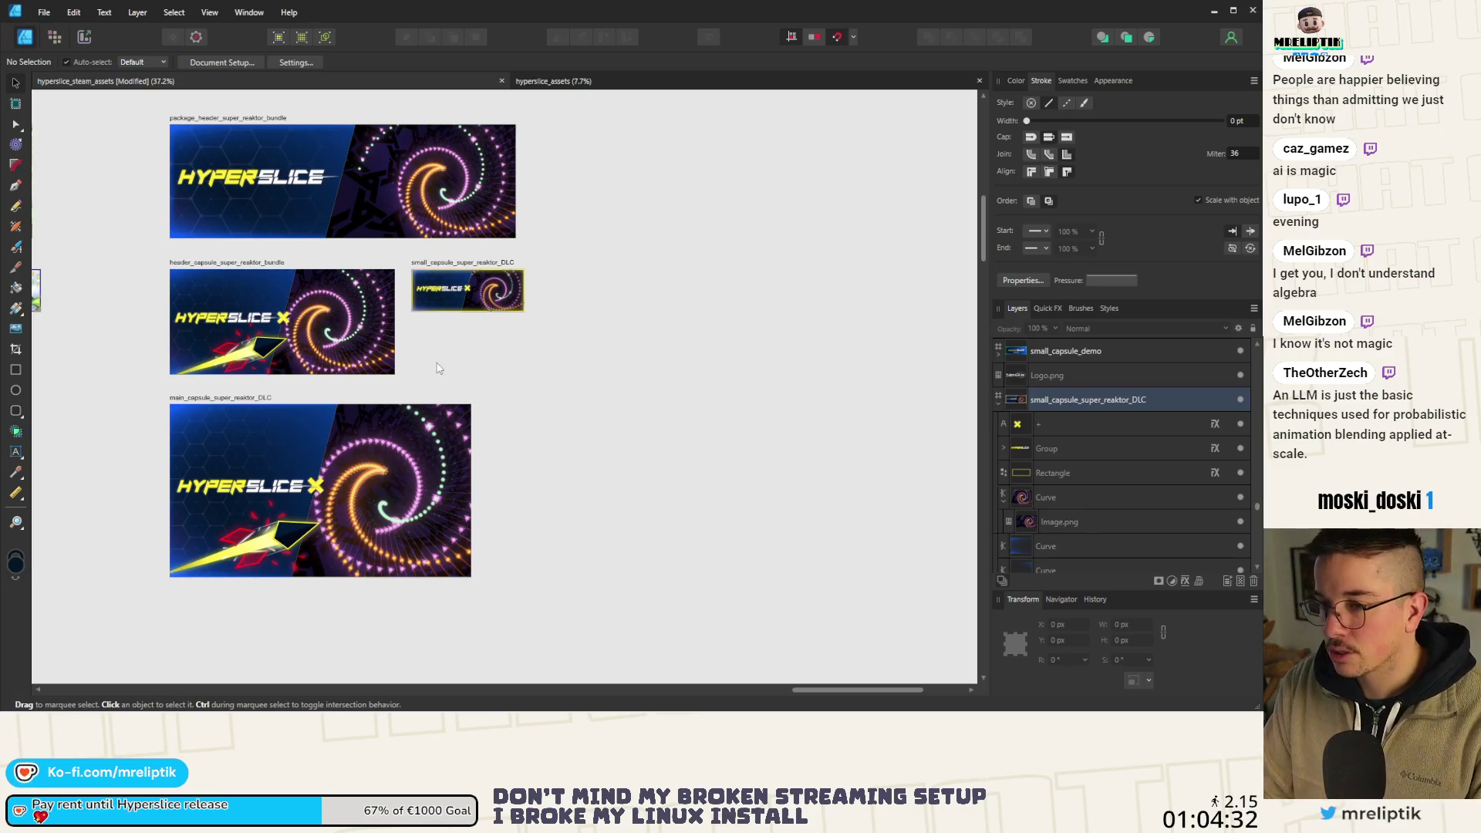
scroll(318, 152, "up", 1)
left_click(255, 123)
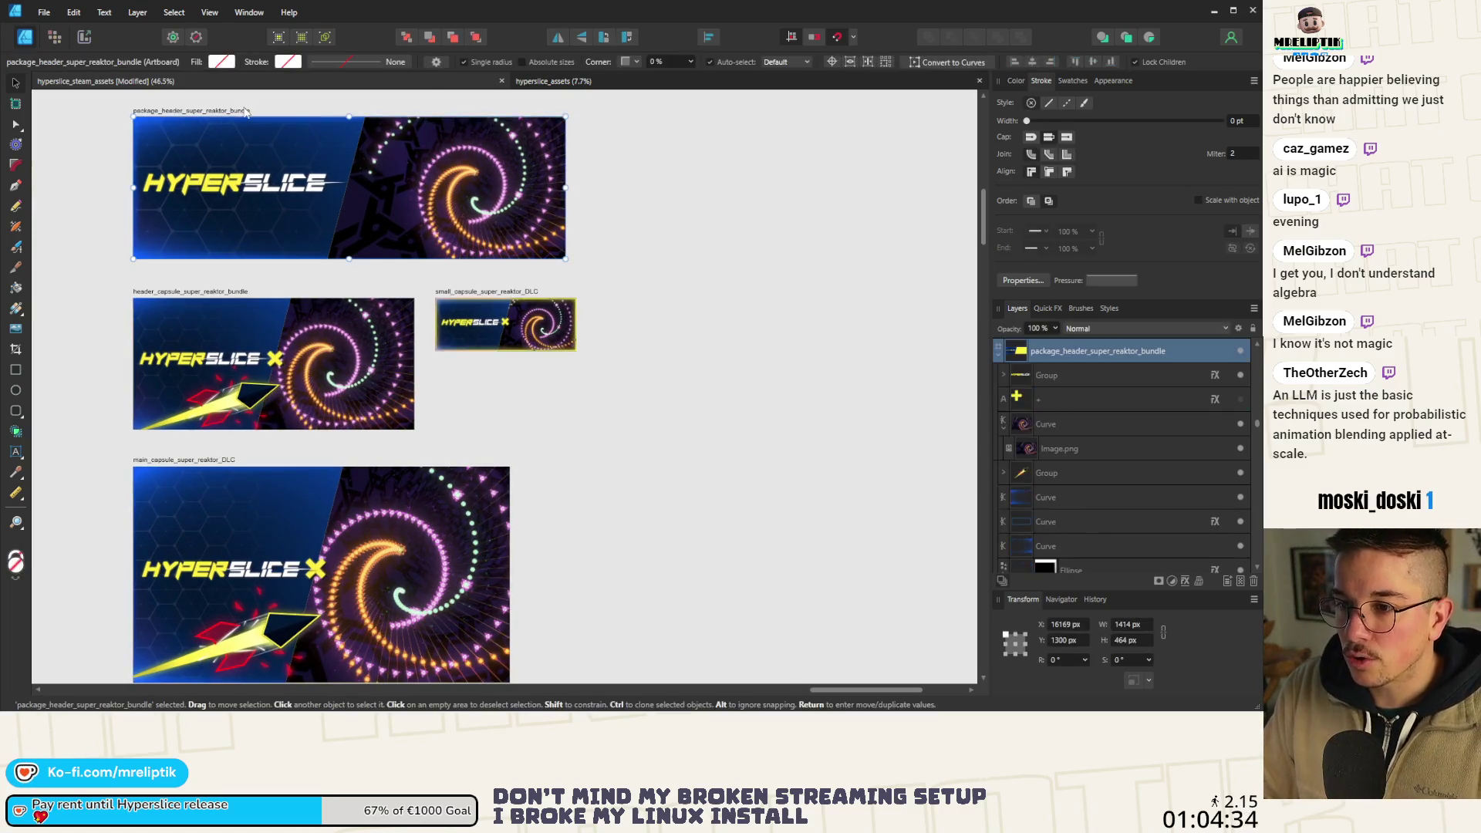
left_click_drag(263, 154, 371, 178)
scroll(418, 178, "up", 3)
scroll(417, 179, "down", 3)
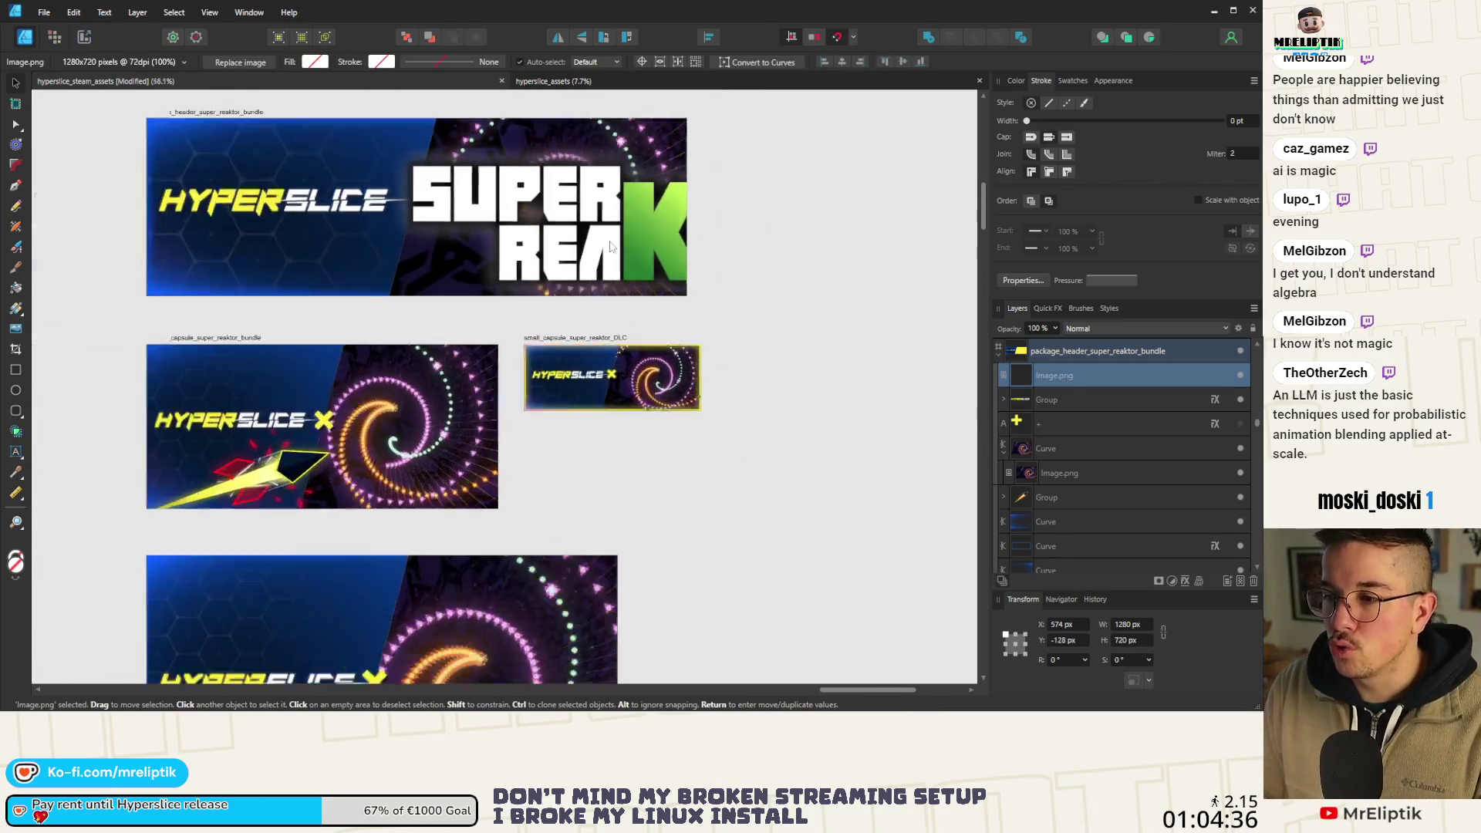
mouse_move(837, 133)
left_mouse_down()
mouse_move(613, 121)
mouse_move(370, 193)
mouse_move(348, 181)
mouse_move(382, 220)
left_mouse_up()
scroll(321, 264, "up", 1)
scroll(322, 264, "up", 1)
mouse_move(323, 264)
left_mouse_down()
mouse_move(346, 171)
mouse_move(303, 197)
mouse_move(340, 225)
mouse_move(593, 260)
mouse_move(566, 260)
left_mouse_up()
Resize the package header logo to 570.7 × 321 px and lower it slightly into alignment.
scroll(347, 171, "up", 3)
scroll(302, 197, "up", 1)
scroll(289, 256, "down", 1)
scroll(340, 226, "down", 4)
scroll(503, 237, "down", 3)
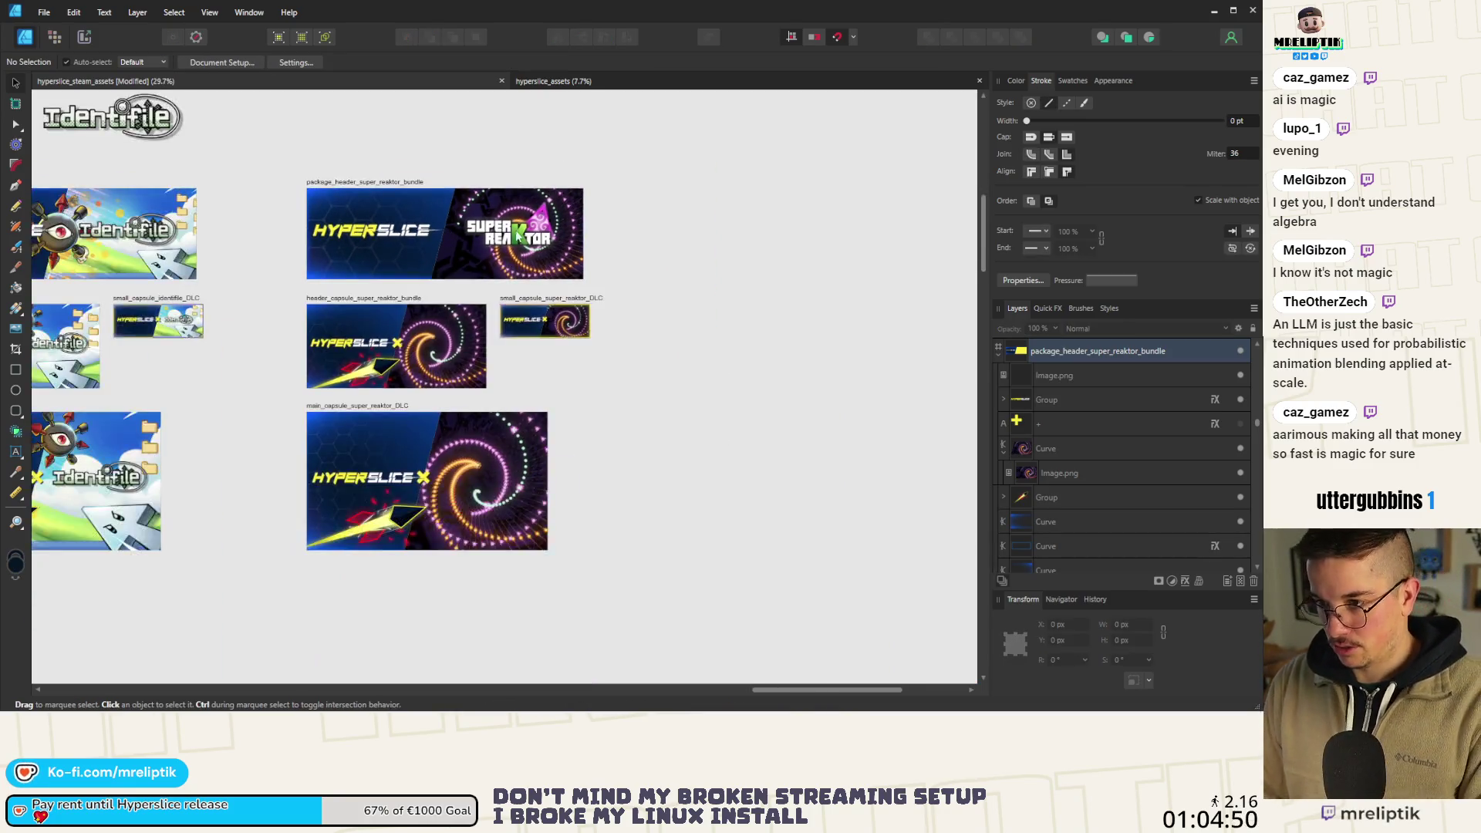
scroll(503, 238, "up", 4)
left_click(524, 240)
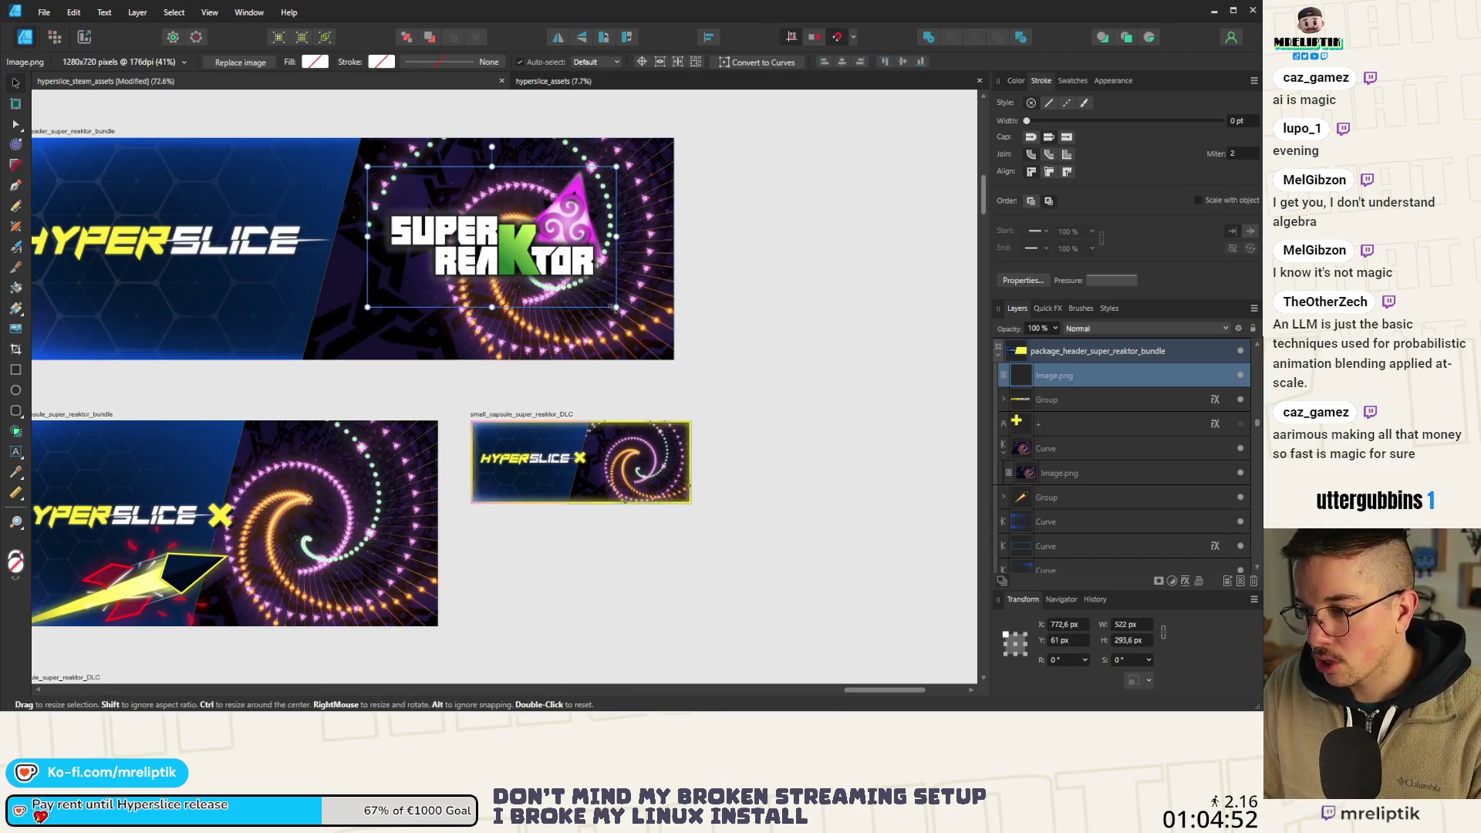
left_click_drag(617, 308, 629, 314)
scroll(628, 314, "down", 2)
key("ctrl+d")
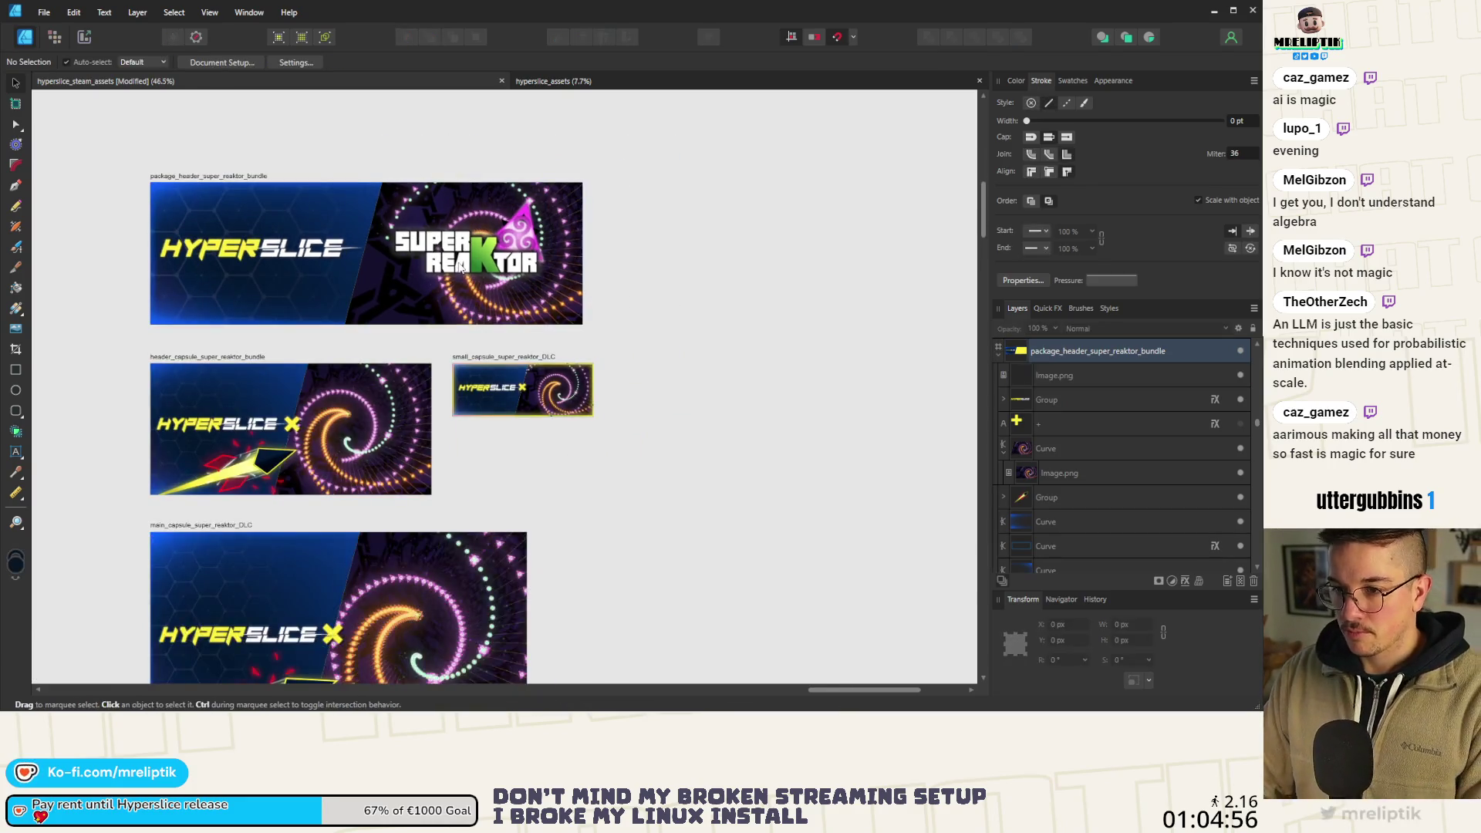
scroll(463, 266, "up", 1)
left_click(489, 247)
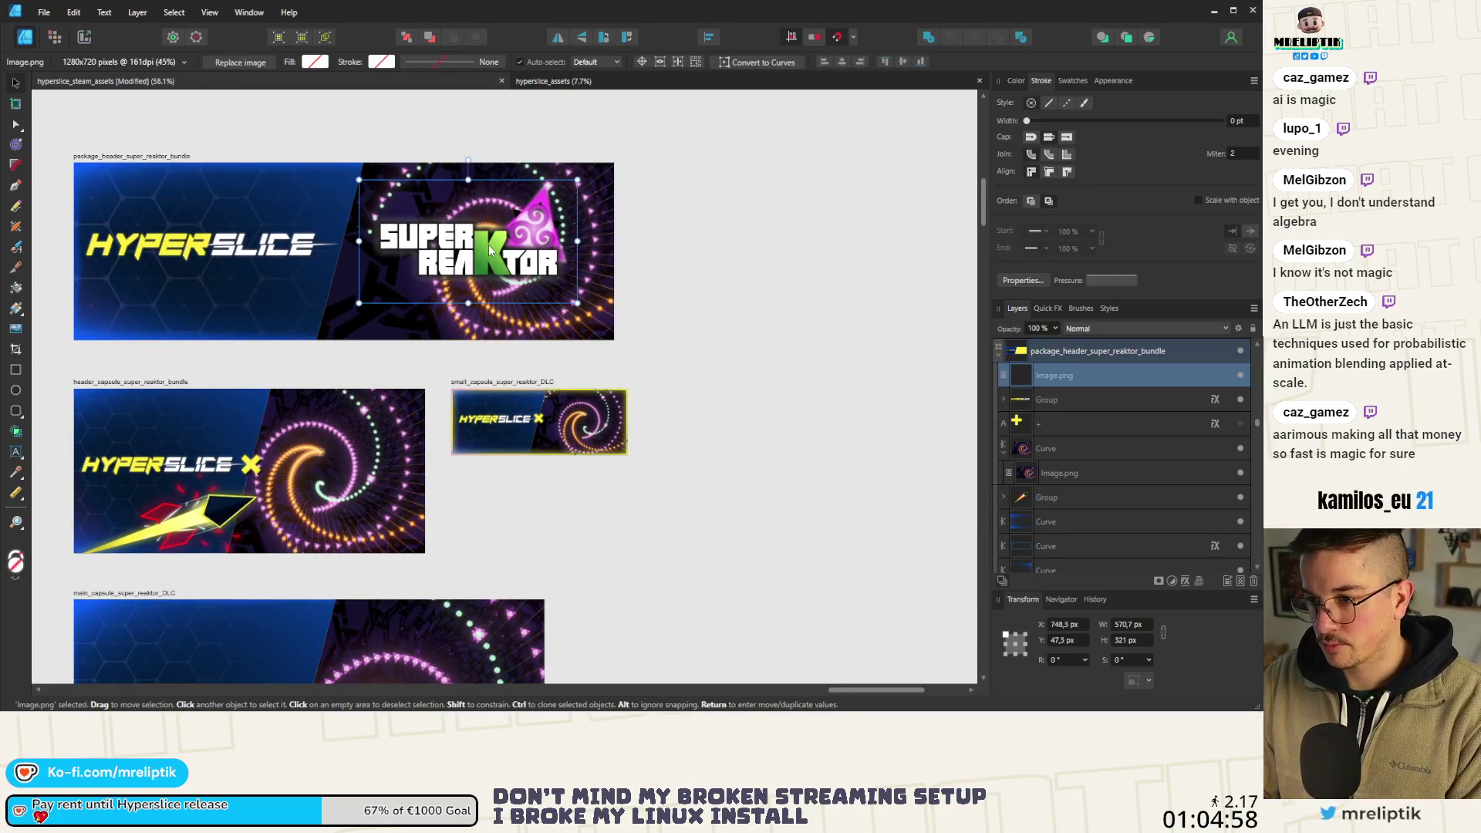
scroll(489, 247, "up", 3)
left_click_drag(510, 254, 510, 263)
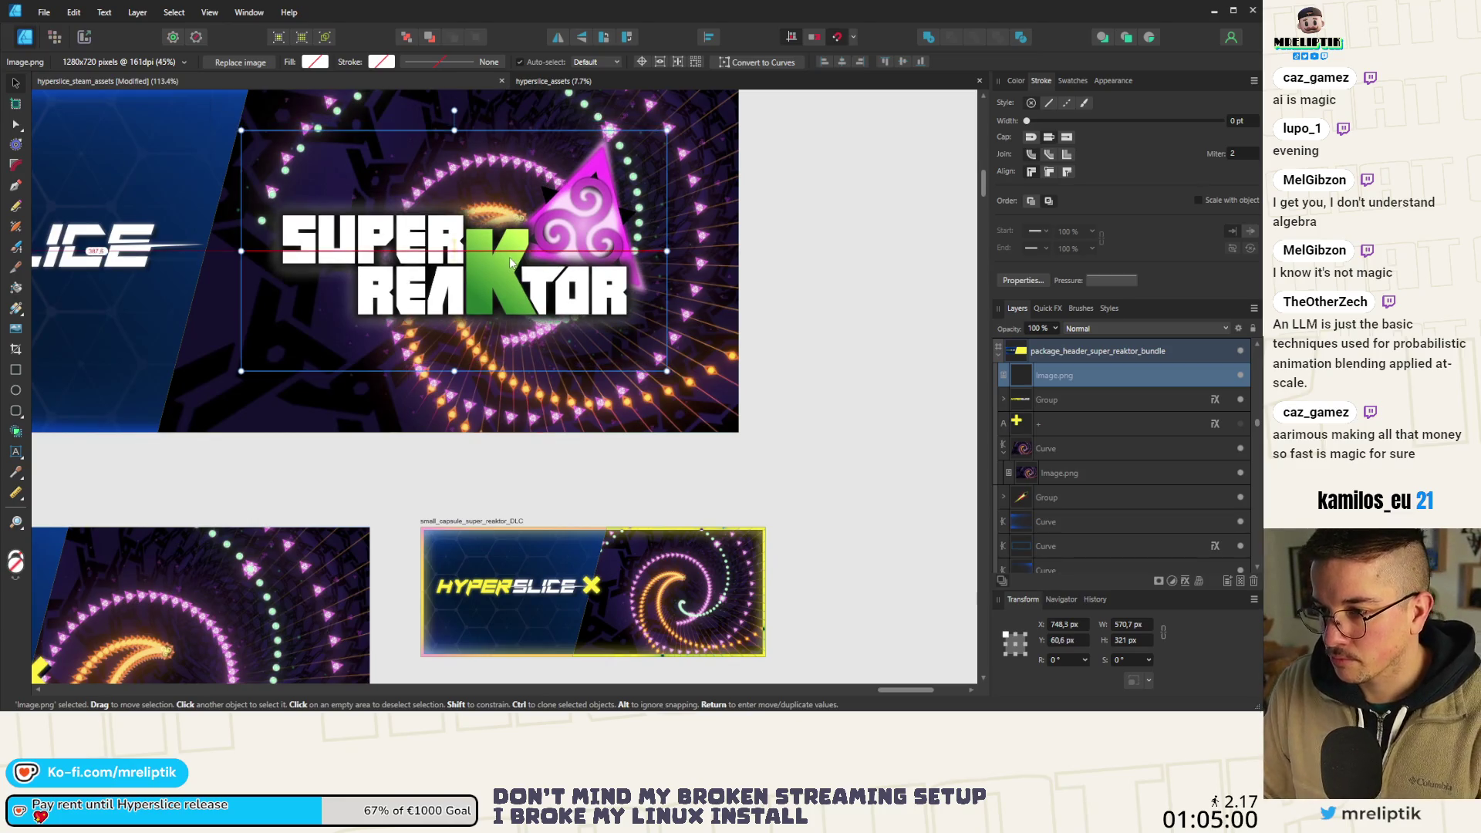
scroll(510, 262, "down", 5)
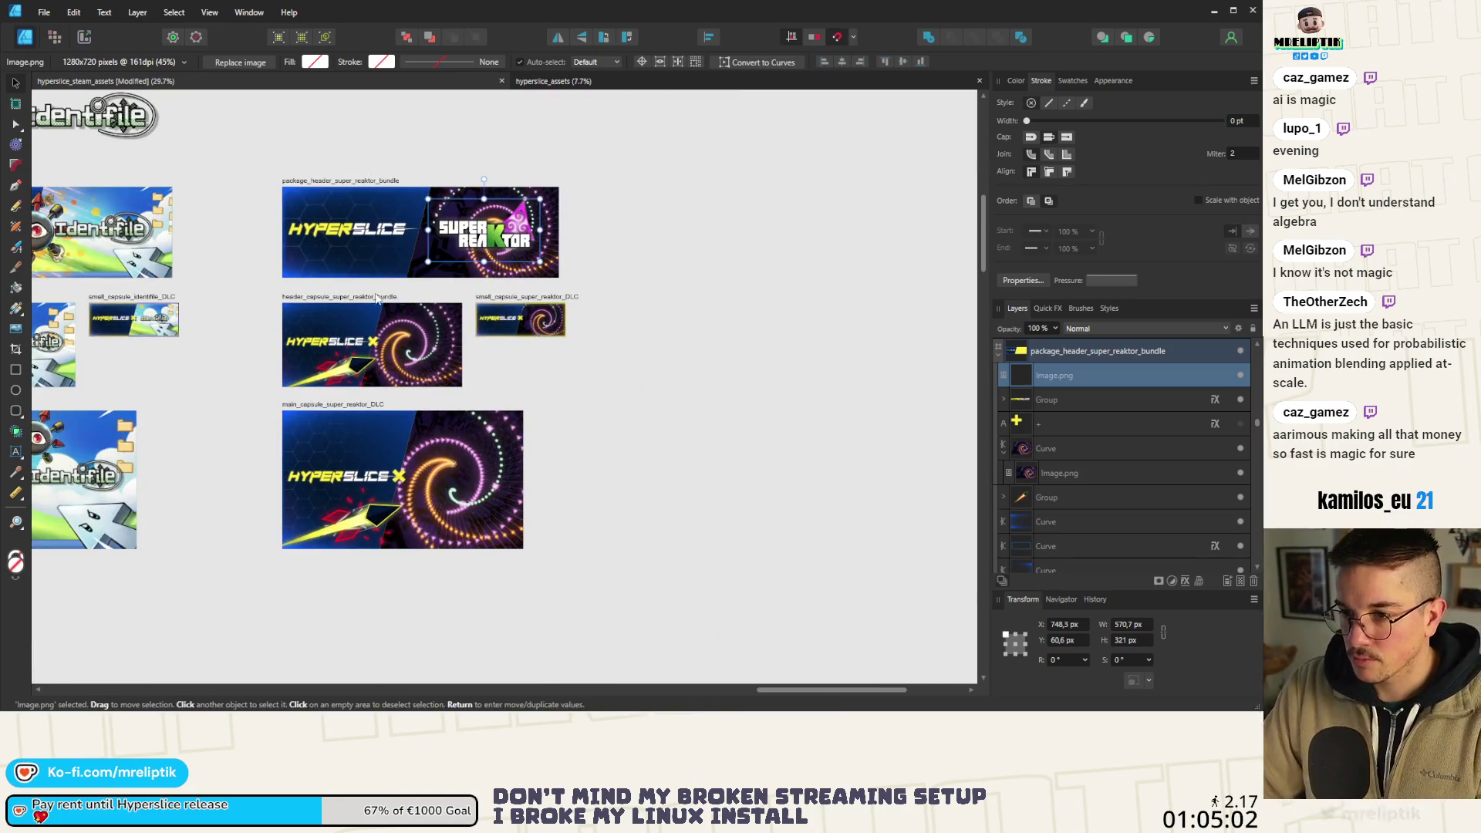
Paste the logo into the header capsule bundle banner.
left_click(377, 298)
key("ctrl+v")
scroll(392, 344, "up", 4)
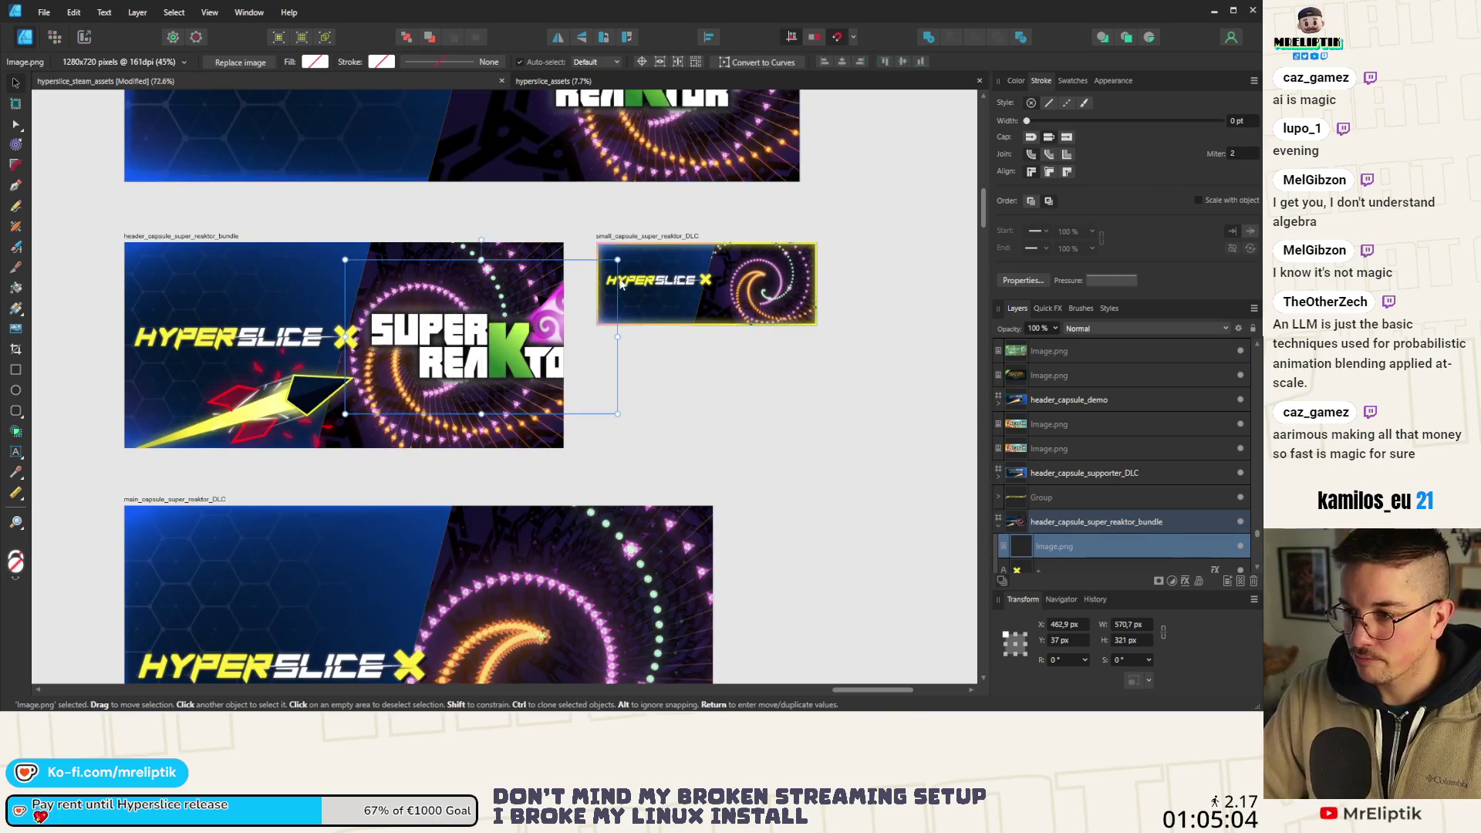
Shrink the header capsule logo to 399.1 × 224.5 px and move it over the right spiral.
left_click_drag(618, 260, 536, 306)
mouse_move(456, 350)
left_mouse_down()
mouse_move(484, 336)
mouse_move(470, 338)
mouse_move(488, 358)
left_mouse_up()
scroll(475, 343, "up", 5)
scroll(486, 363, "down", 2)
scroll(390, 337, "down", 4)
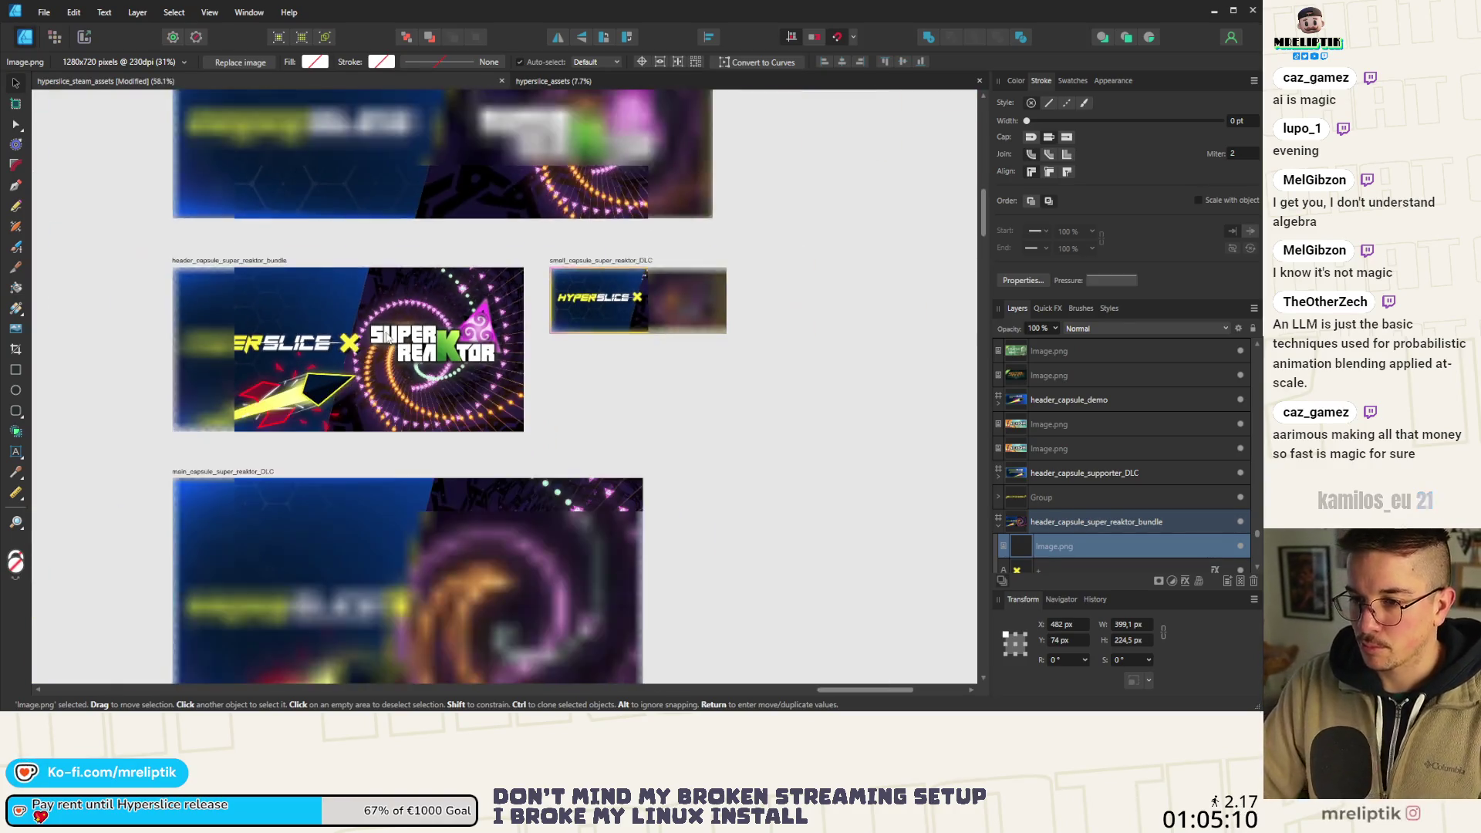
scroll(417, 363, "up", 1)
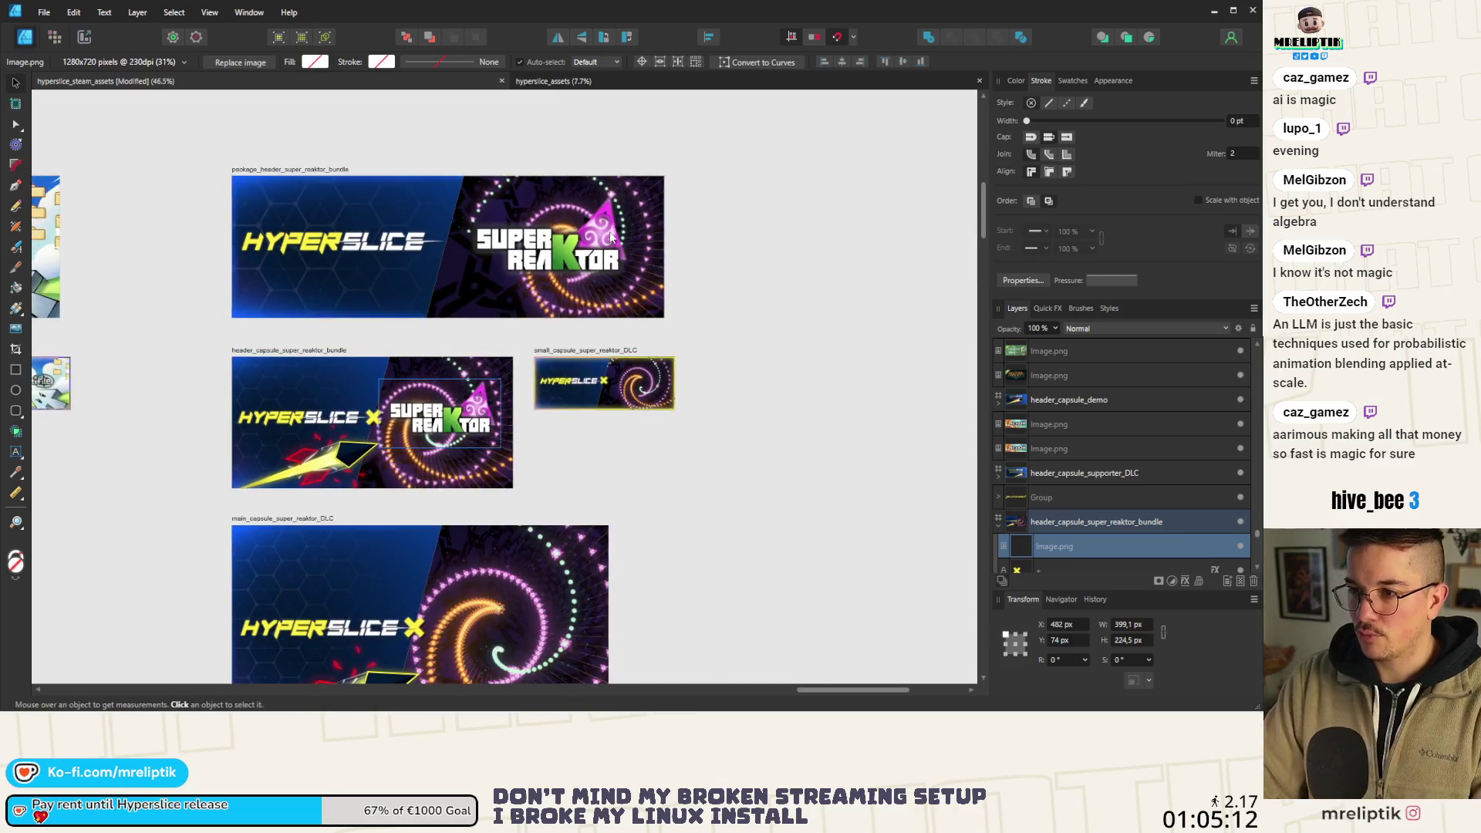
Nudge the header capsule logo slightly up and left to fine-tune its position.
left_click(425, 439)
scroll(443, 420, "up", 4)
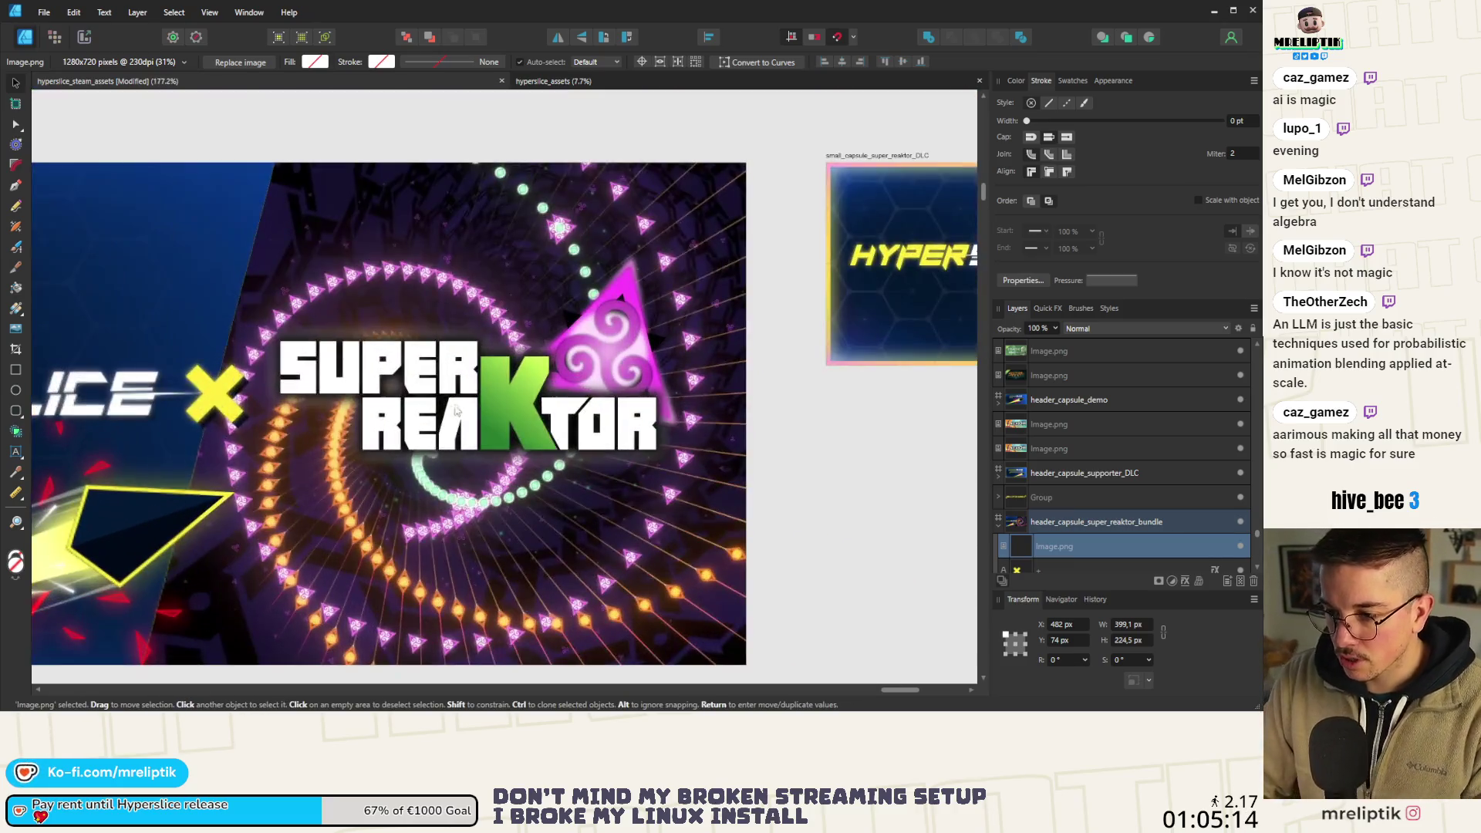
scroll(430, 393, "down", 8)
key("ctrl+d")
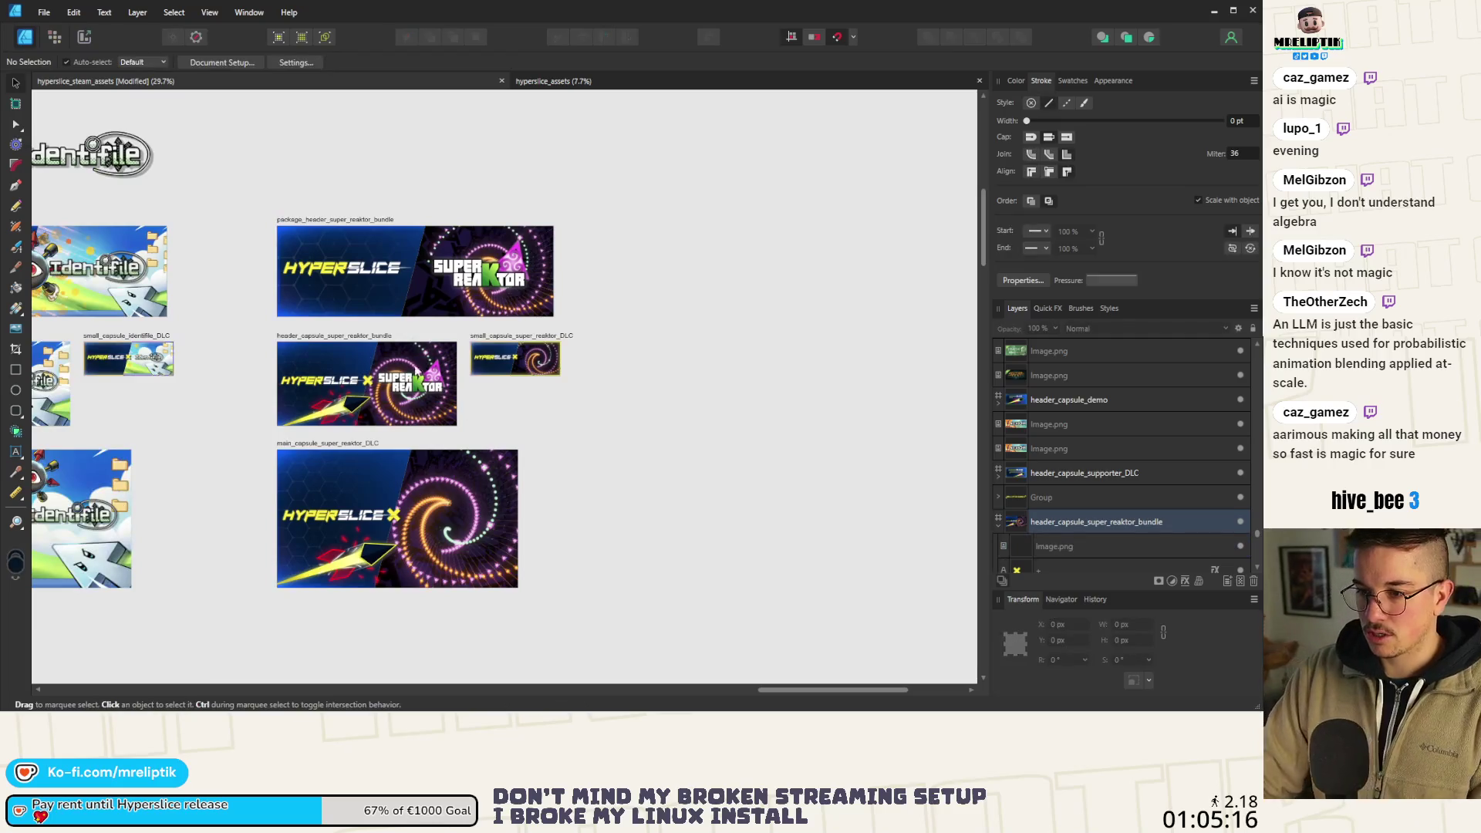
scroll(423, 394, "down", 2)
scroll(373, 404, "up", 5)
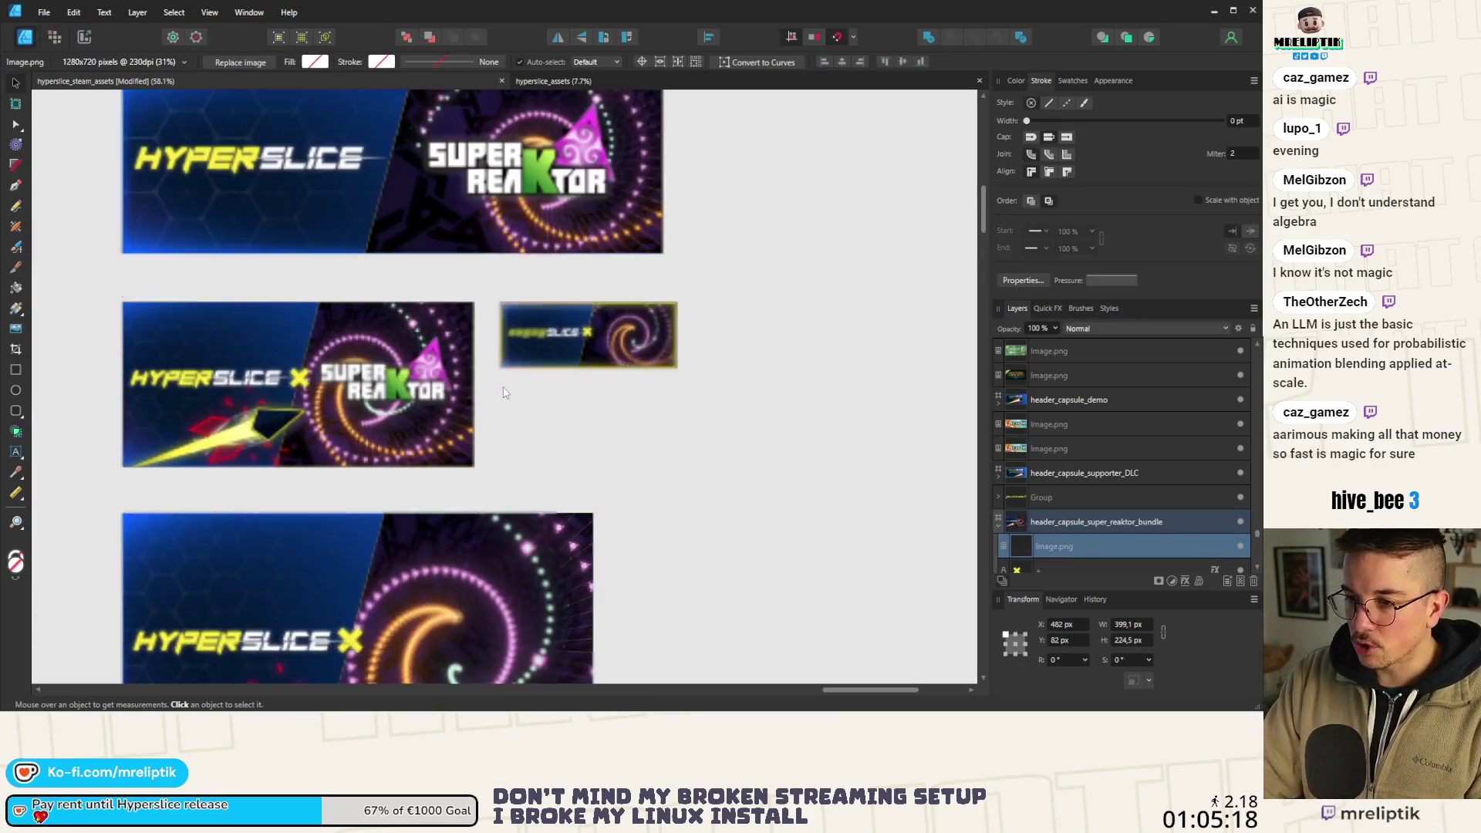
scroll(373, 404, "up", 6)
left_click(443, 381)
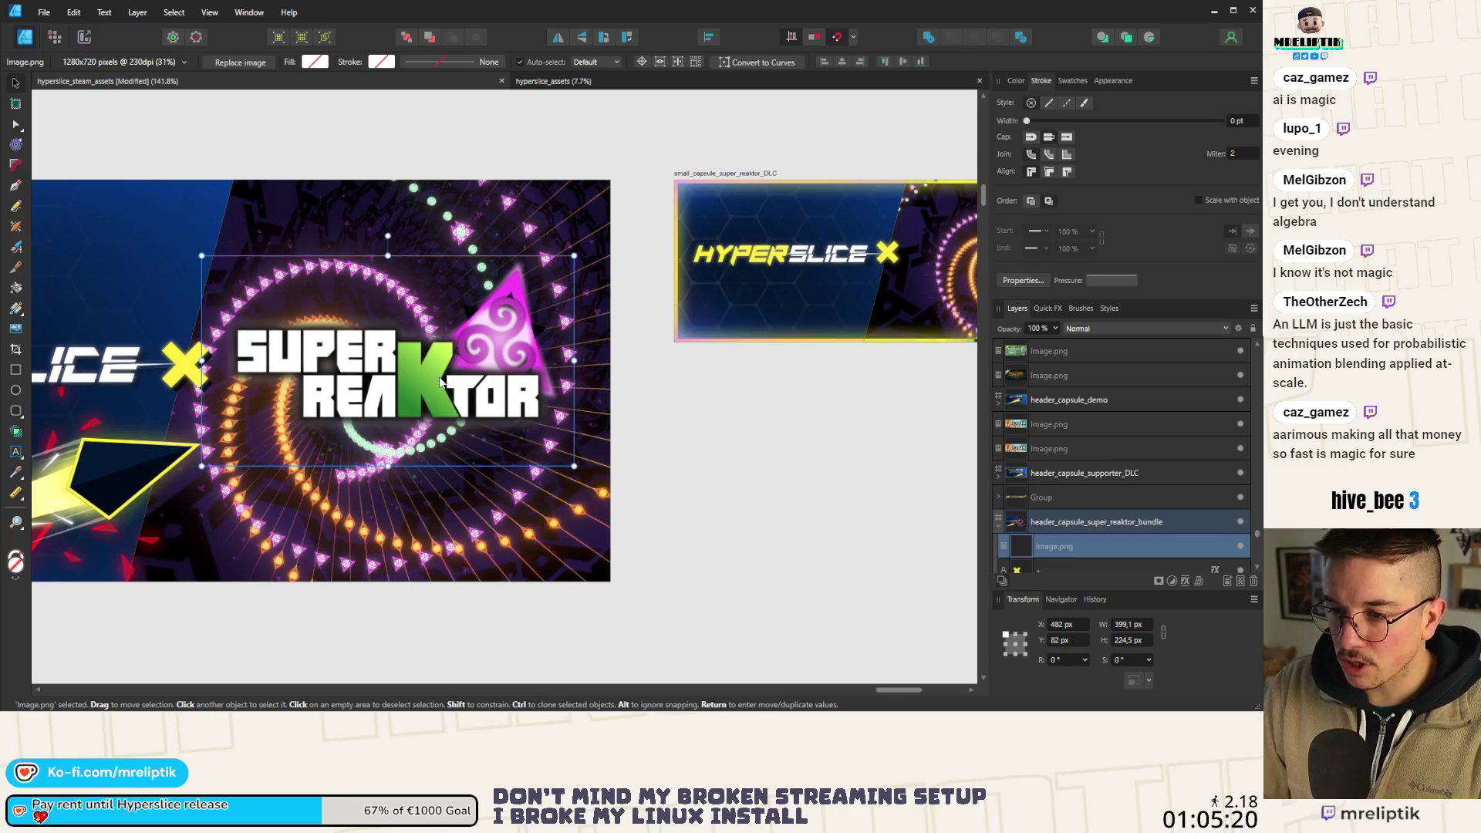
mouse_move(443, 381)
left_mouse_down()
mouse_move(430, 380)
mouse_move(447, 379)
left_mouse_up()
scroll(425, 375, "down", 6)
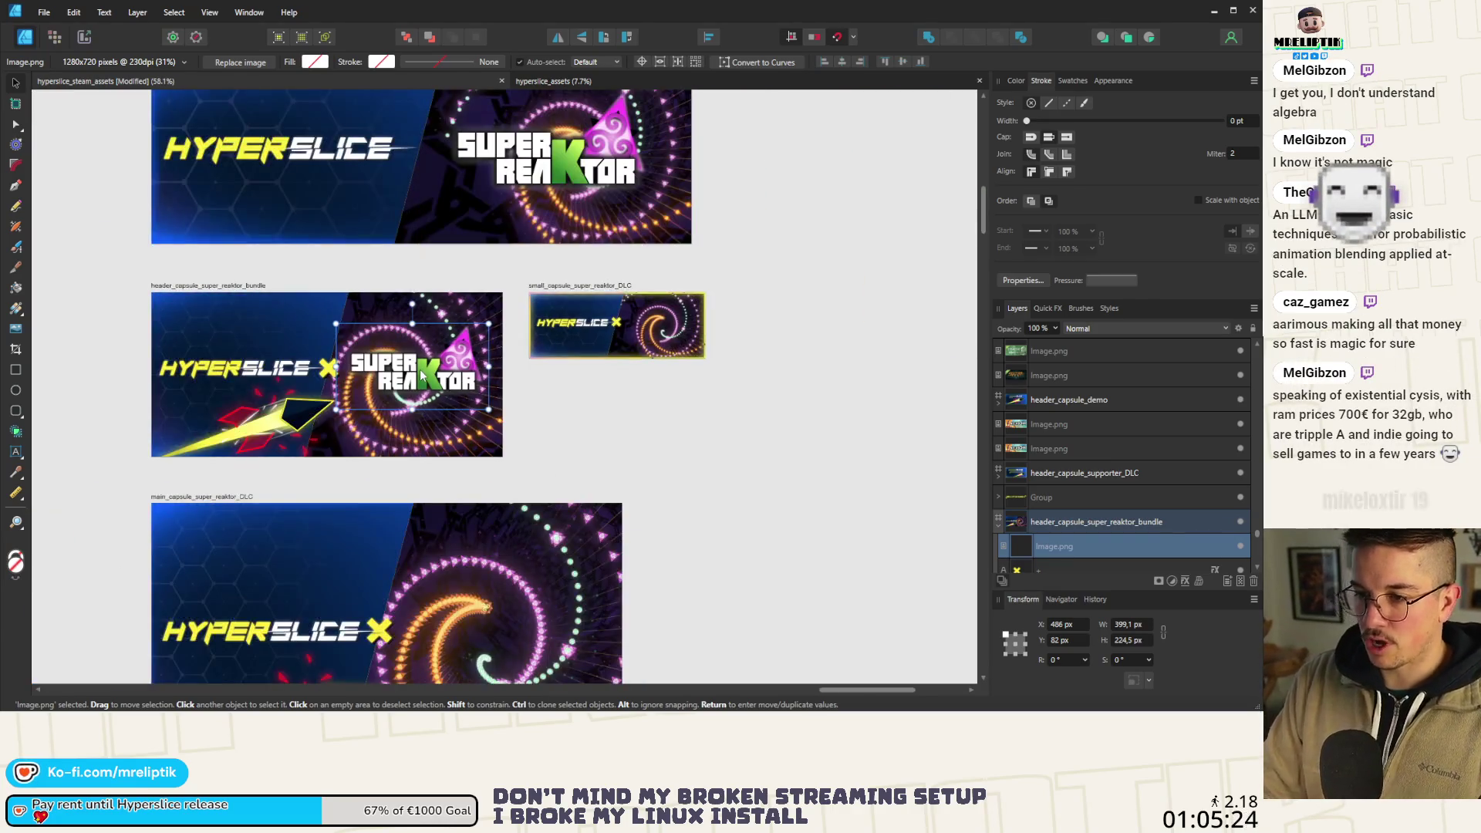
scroll(421, 376, "down", 6)
left_click(347, 392)
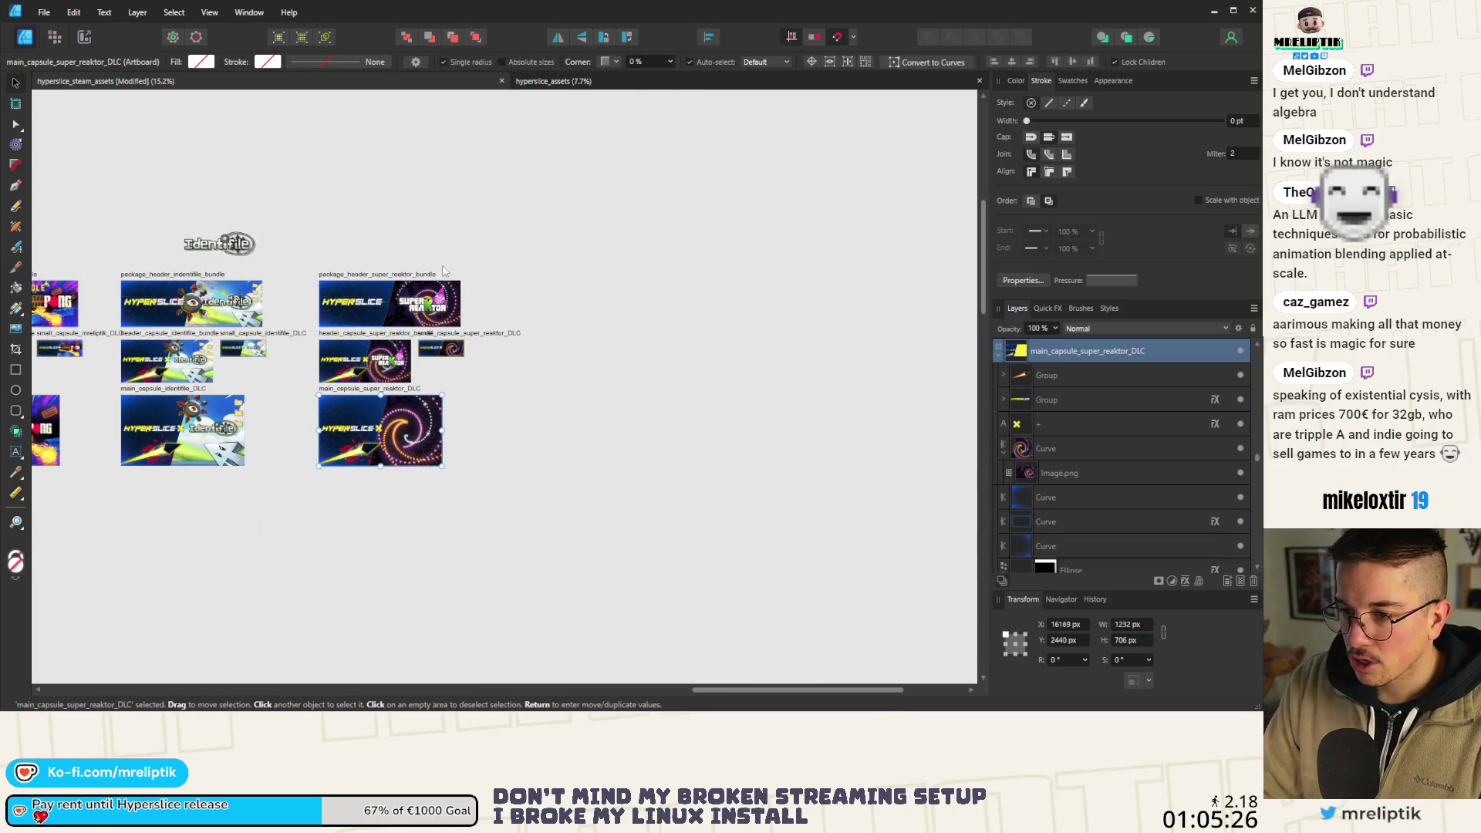
Paste a single copy of the logo into the main capsule DLC banner, undoing the duplicate.
key("ctrl+d")
scroll(355, 324, "up", 3)
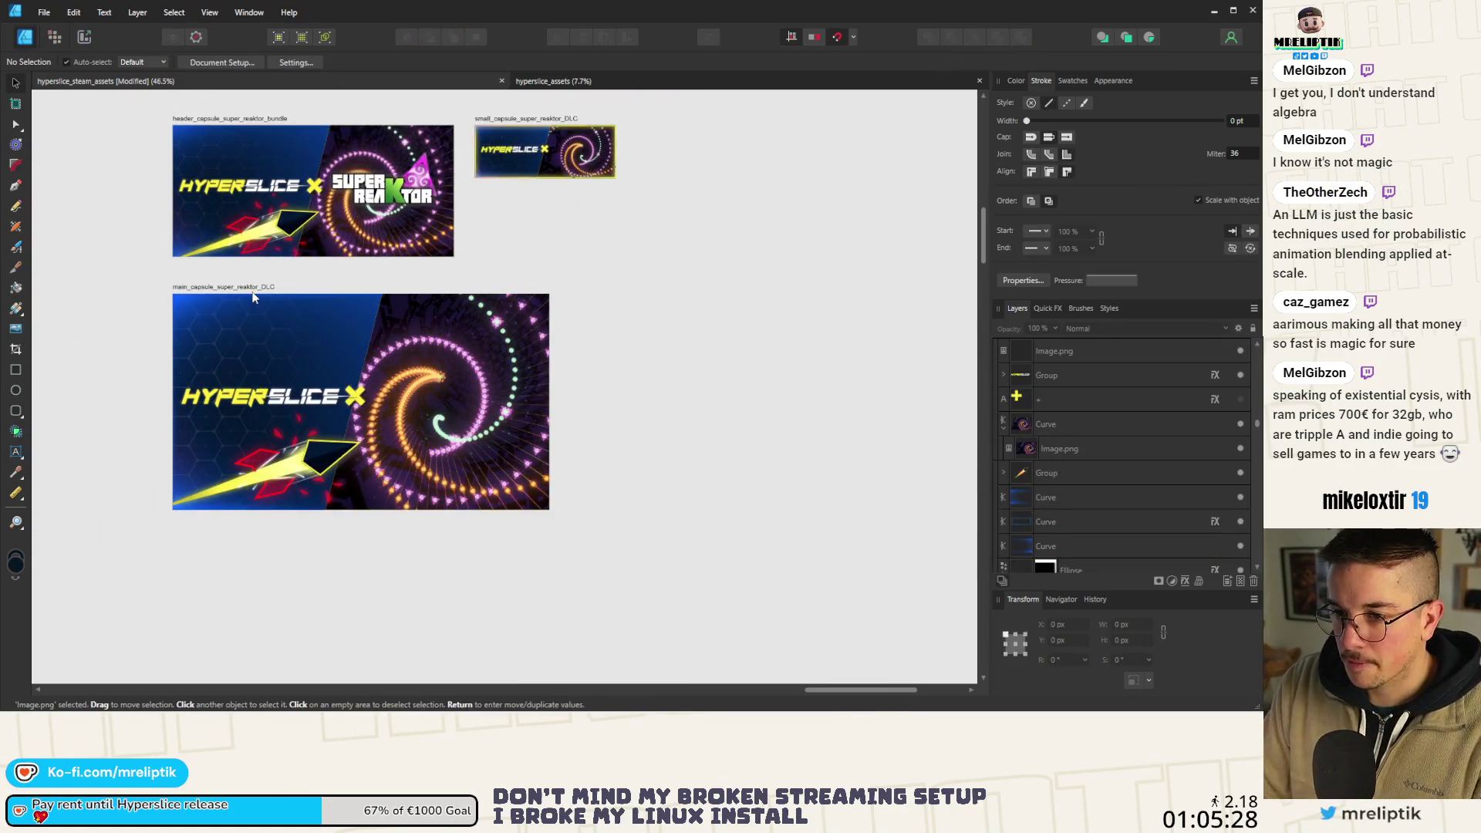
key("ctrl+v")
scroll(471, 393, "up", 1)
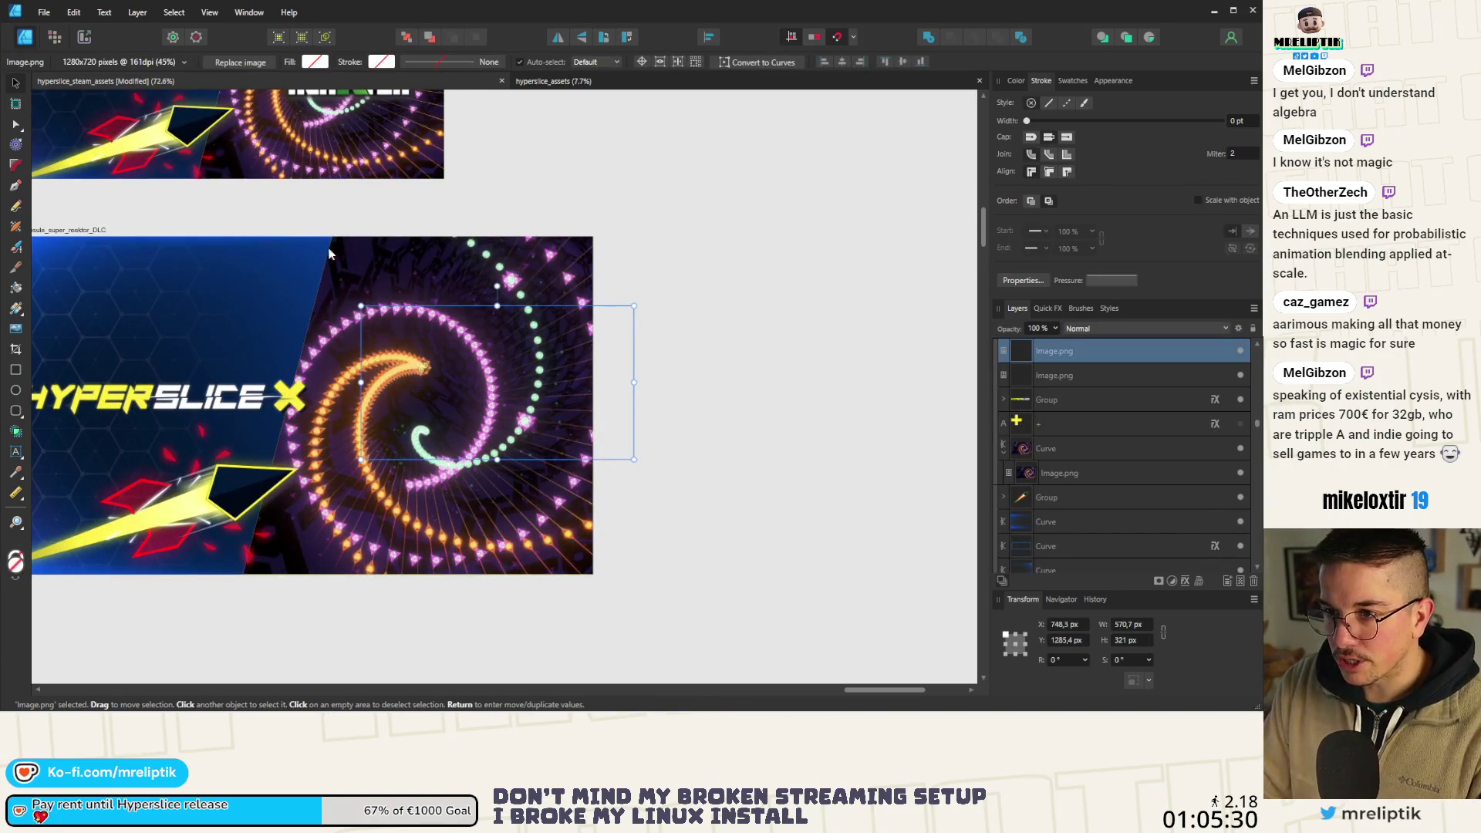
key("ctrl+z")
scroll(467, 428, "up", 1)
Position the 570.7 × 321 px logo over the main capsule banner's spiral.
mouse_move(469, 432)
left_mouse_down()
mouse_move(439, 377)
mouse_move(447, 389)
left_mouse_up()
scroll(448, 389, "down", 2)
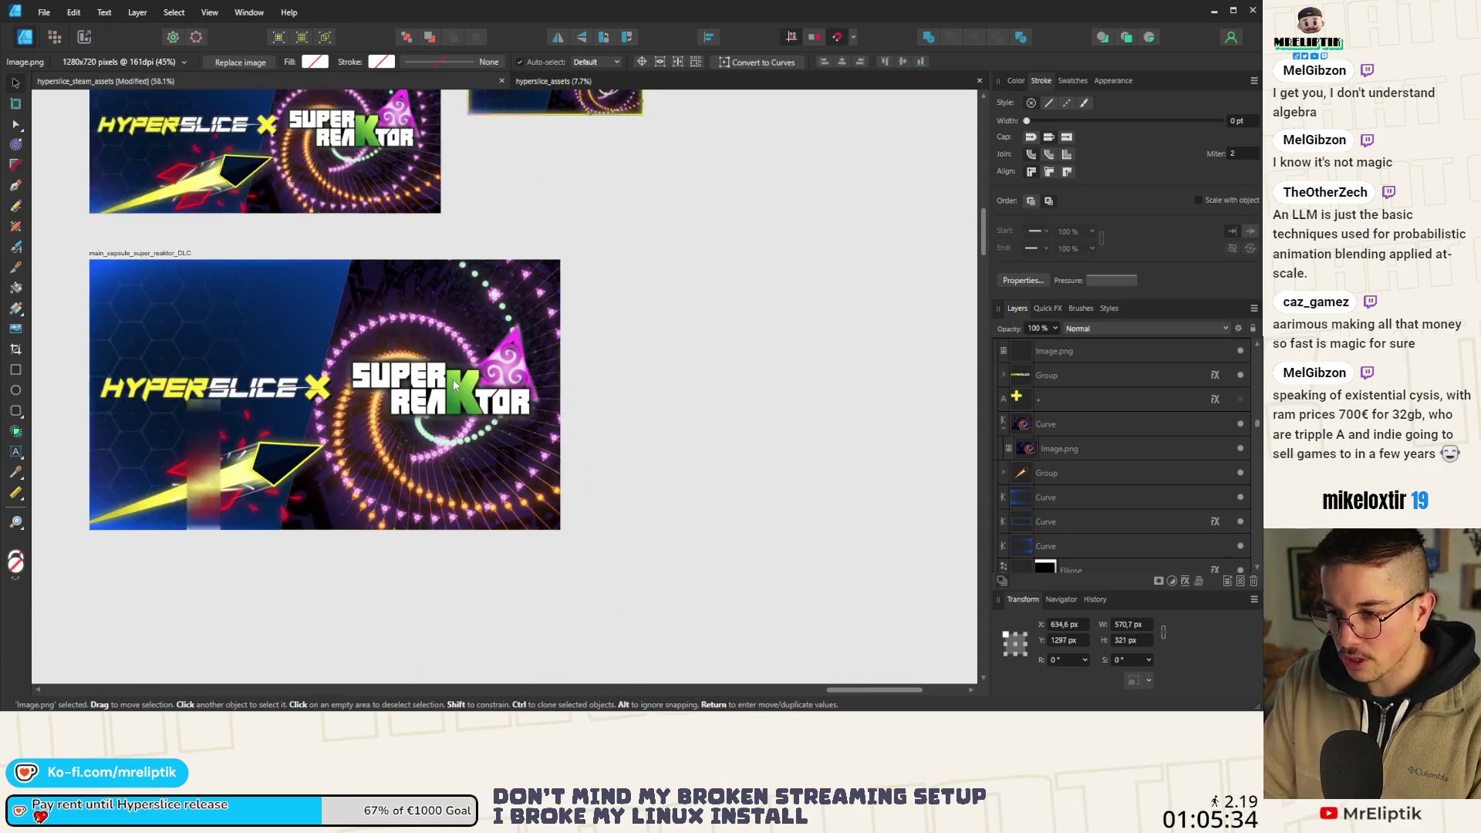
scroll(445, 401, "up", 2)
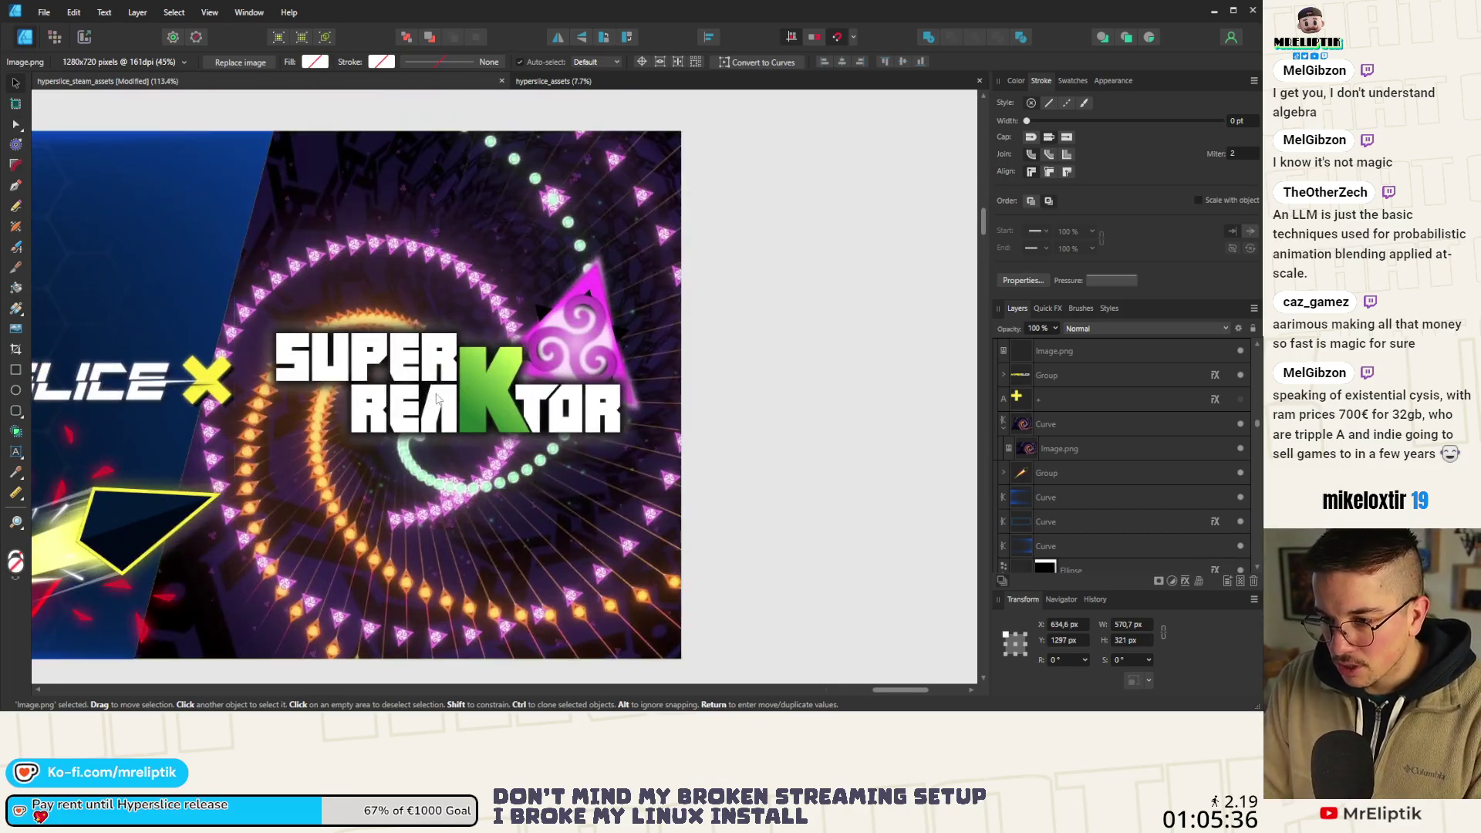
left_click_drag(445, 401, 455, 396)
scroll(459, 397, "down", 3)
scroll(455, 396, "down", 2)
scroll(424, 398, "down", 1)
left_click(545, 403)
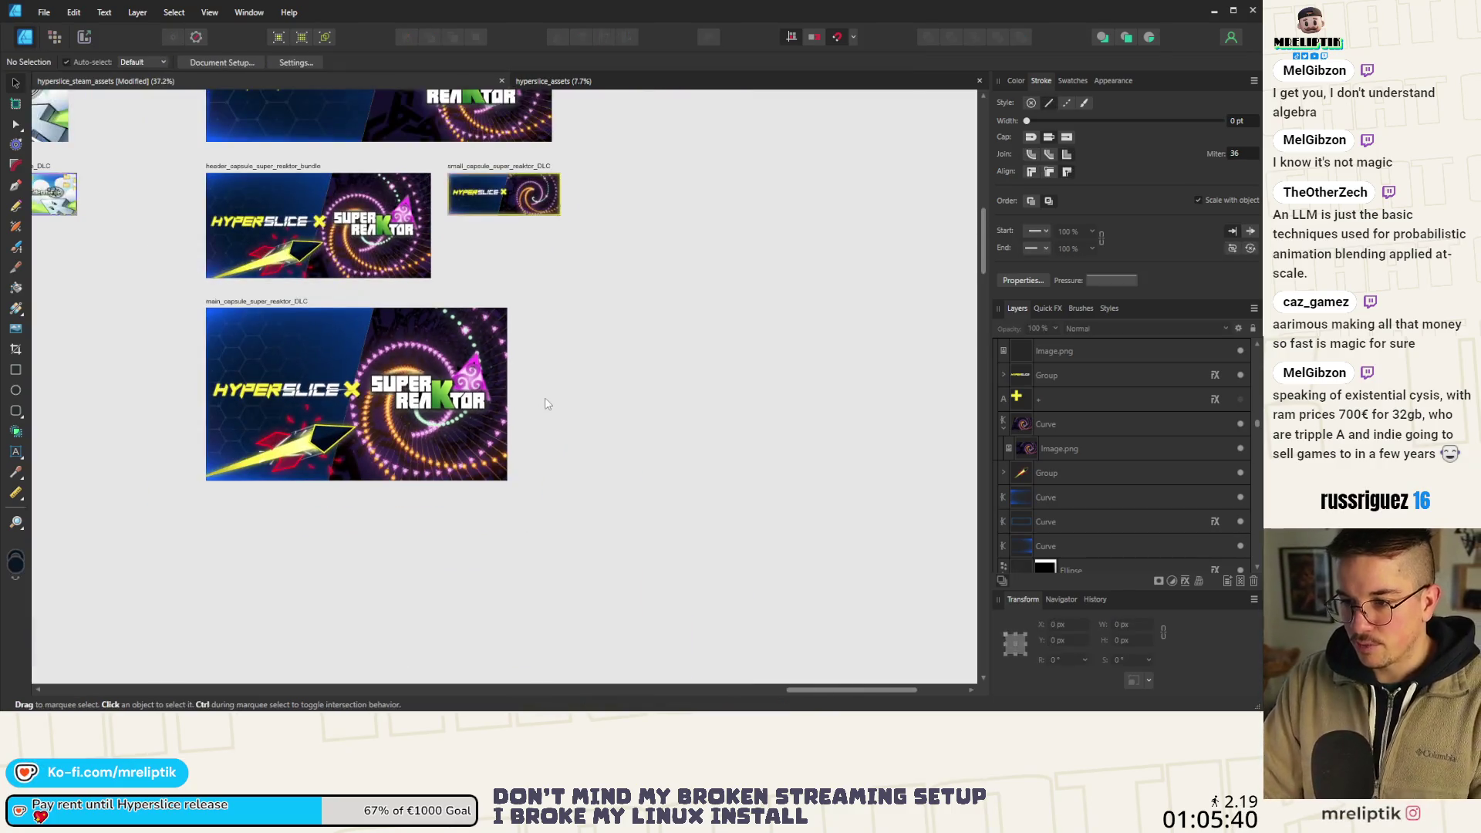
scroll(424, 401, "down", 2)
scroll(416, 351, "up", 1)
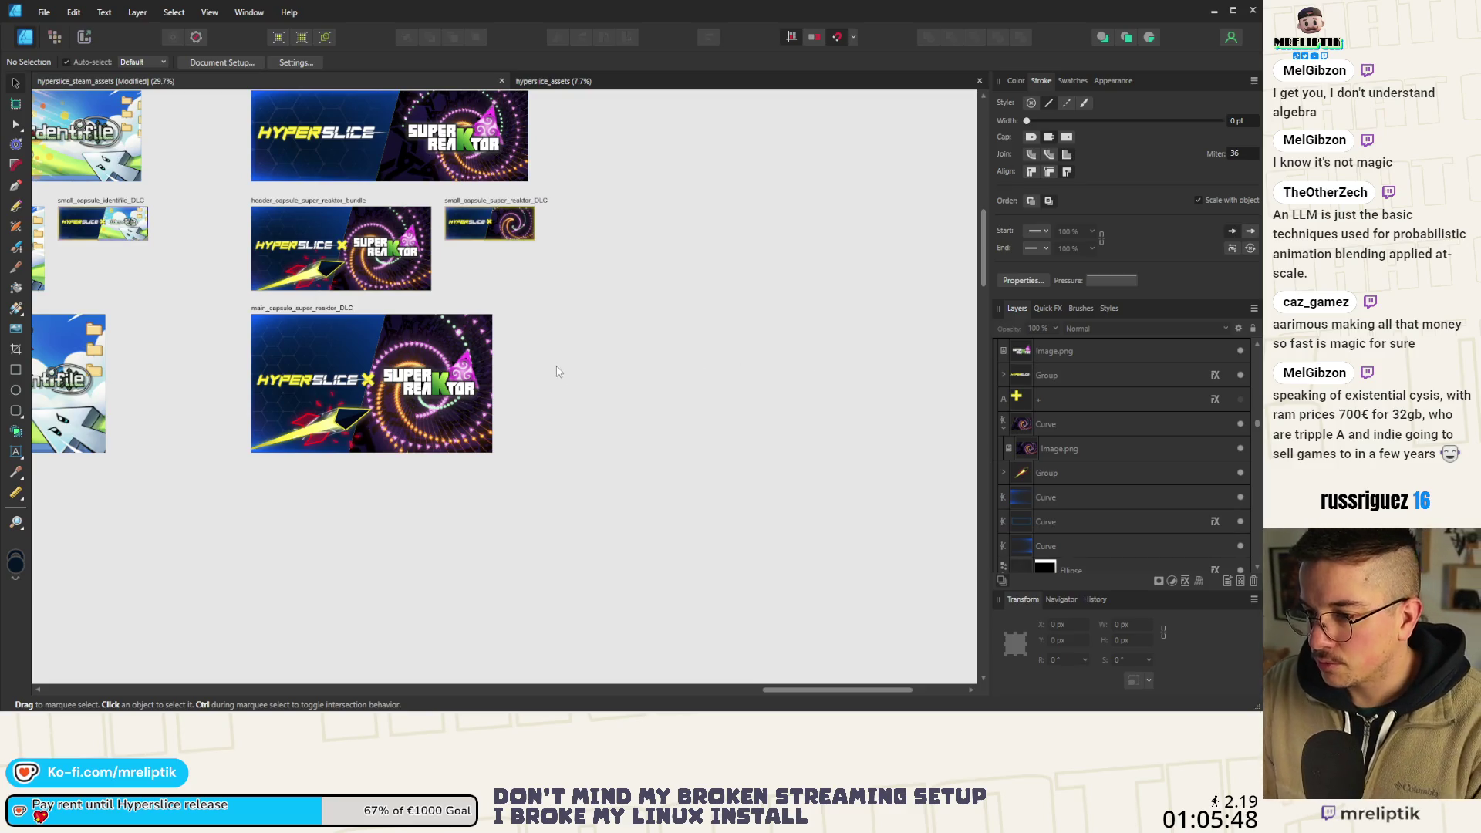
left_click(486, 380)
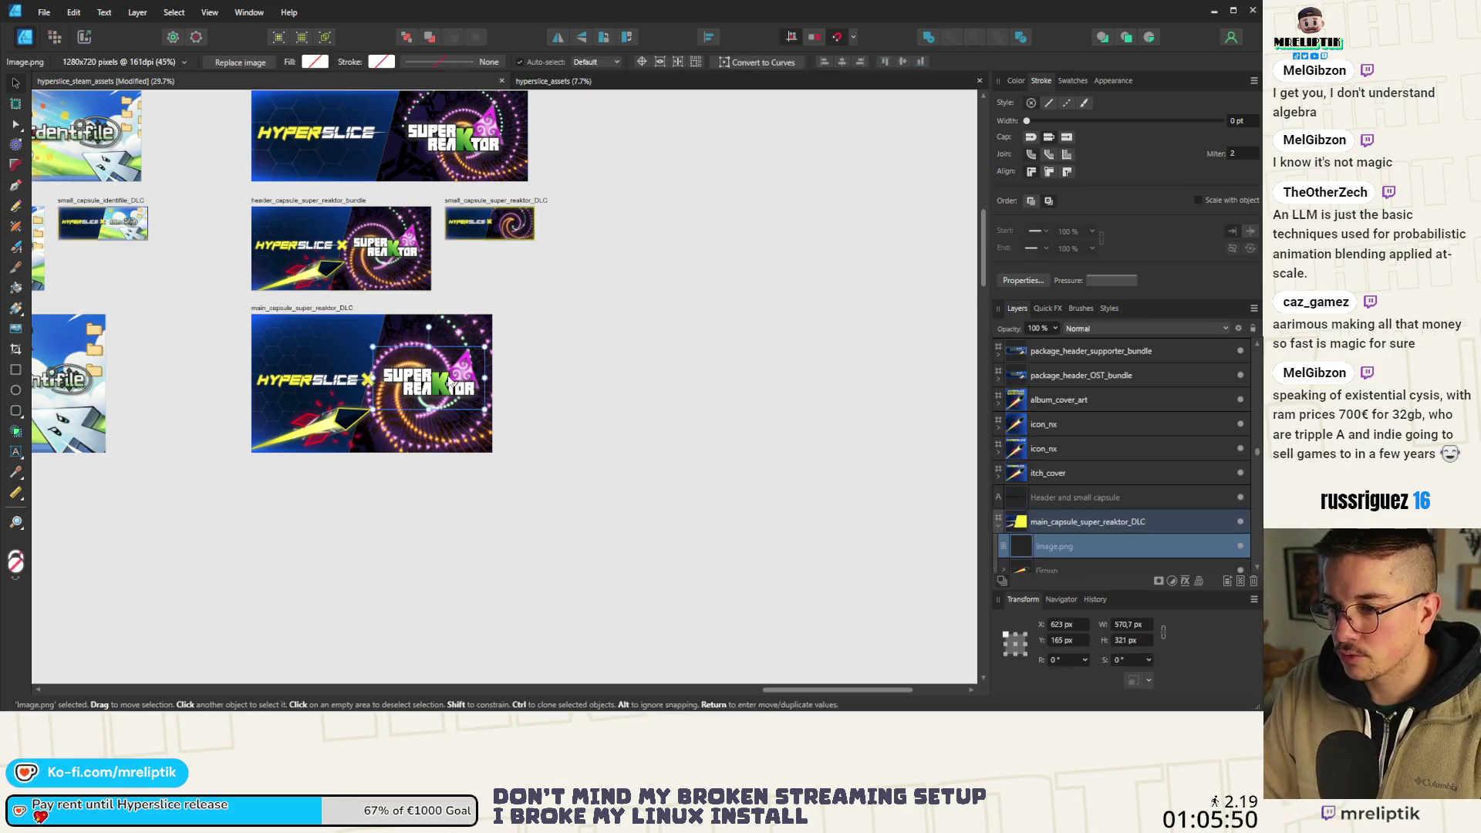
Paste the logo into the small capsule DLC banner and shrink it to fit.
scroll(528, 218, "up", 5)
left_click(368, 176)
key("ctrl+v")
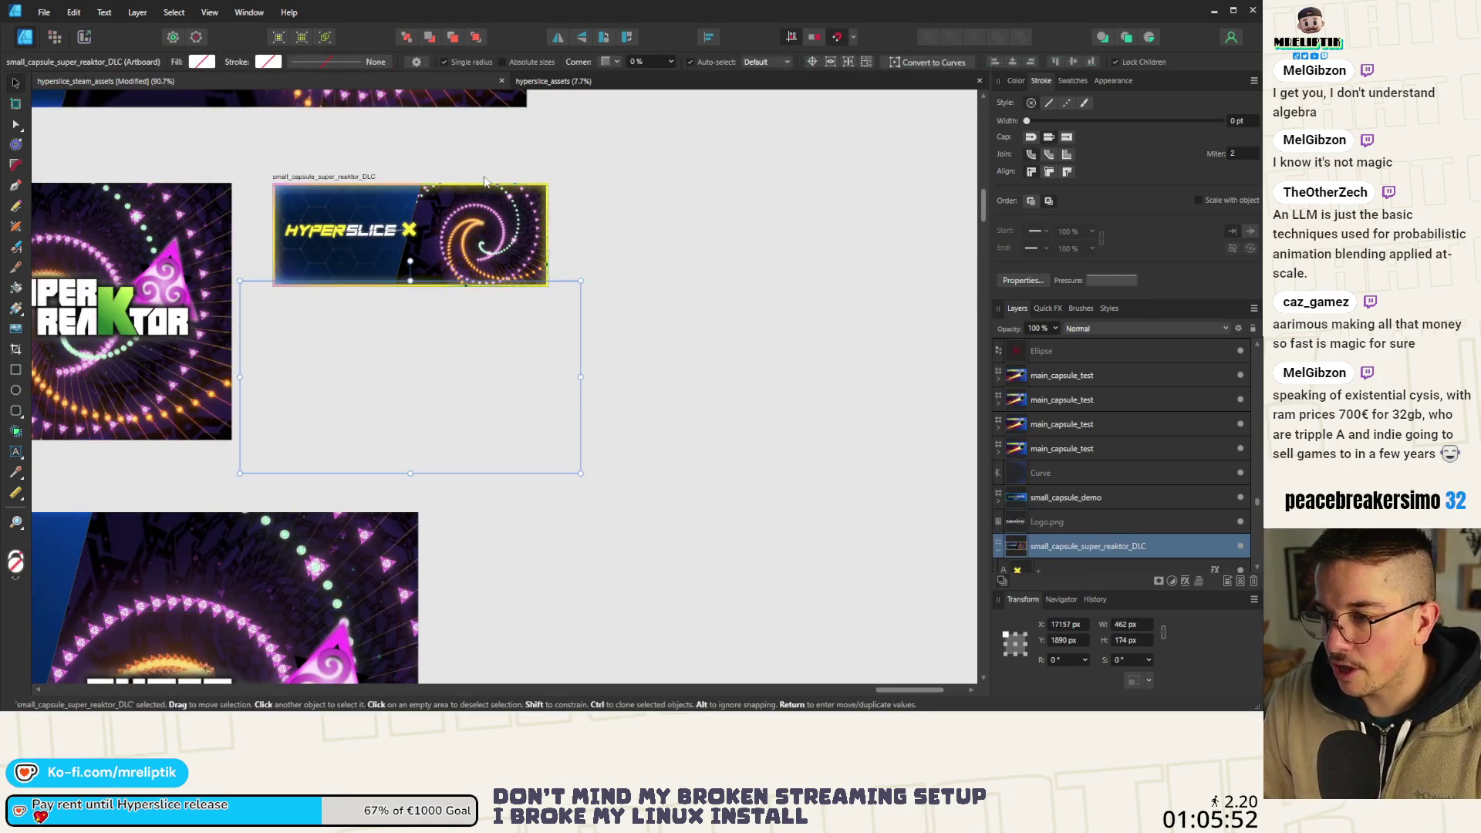
mouse_move(567, 287)
left_mouse_down()
mouse_move(398, 382)
mouse_move(490, 226)
left_mouse_up()
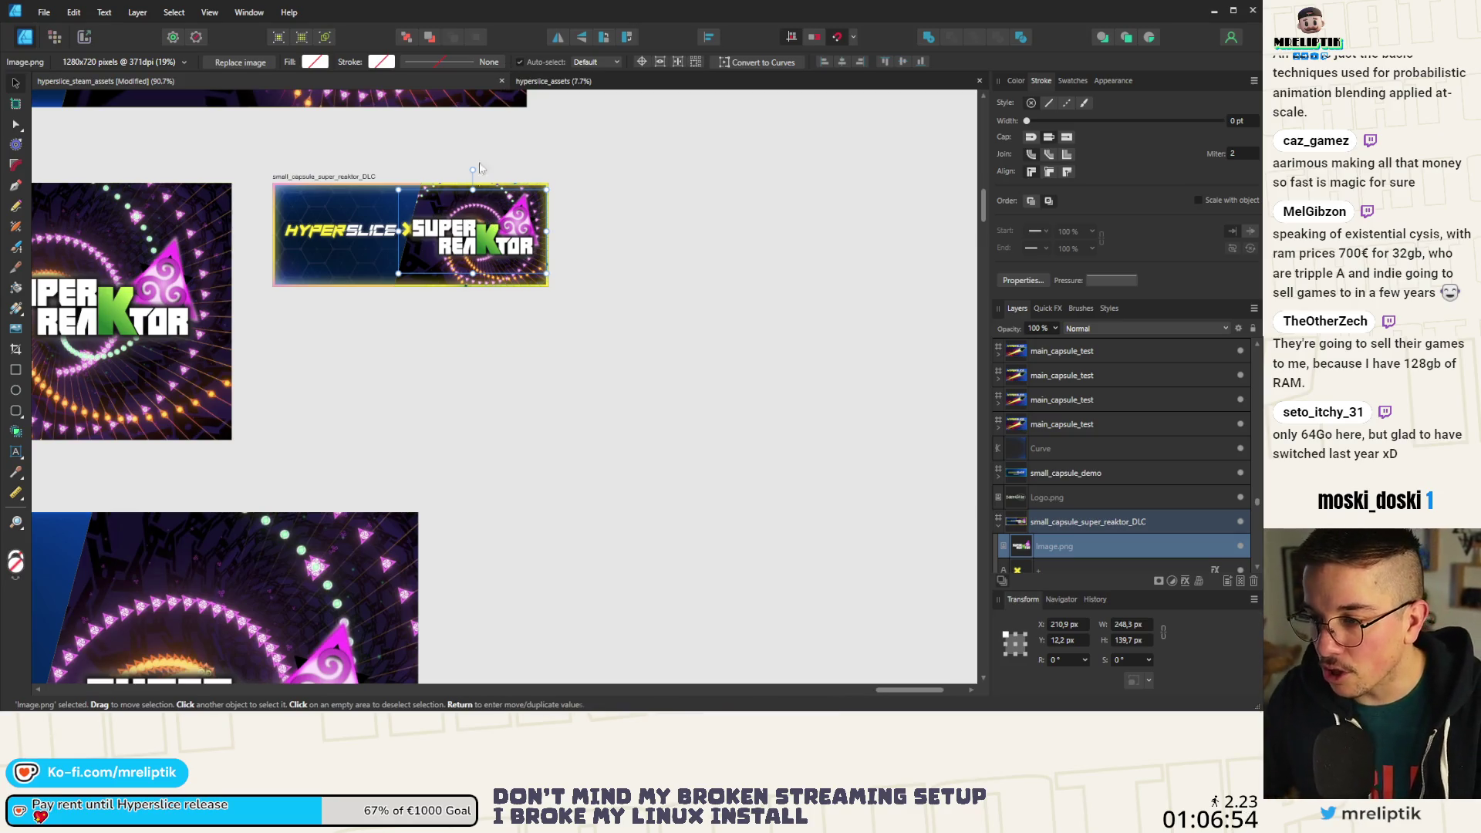
scroll(484, 213, "up", 3)
Size the small capsule logo to 208 × 117 px and place it on the spiral beside the Hyperslice X.
left_click(471, 261)
scroll(488, 246, "up", 2)
left_click_drag(676, 126, 570, 179)
mouse_move(424, 275)
left_mouse_down()
mouse_move(449, 243)
mouse_move(425, 260)
left_mouse_up()
scroll(371, 268, "up", 1)
scroll(298, 287, "down", 2)
left_click_drag(563, 364, 639, 382)
mouse_move(456, 284)
left_mouse_down()
mouse_move(451, 270)
mouse_move(444, 281)
left_mouse_up()
scroll(451, 270, "up", 1)
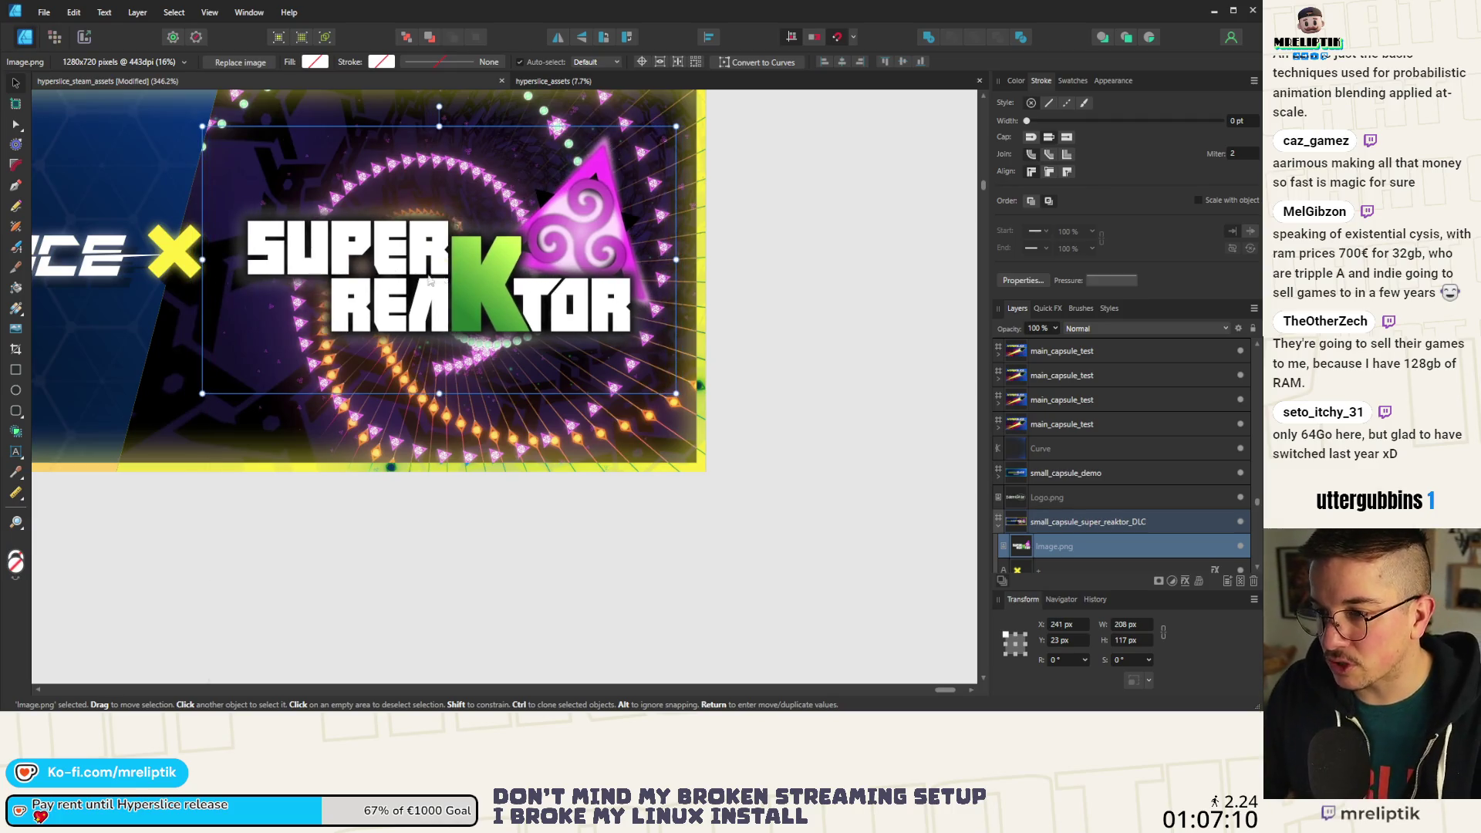
scroll(372, 314, "down", 4)
key("Escape")
scroll(371, 314, "down", 6)
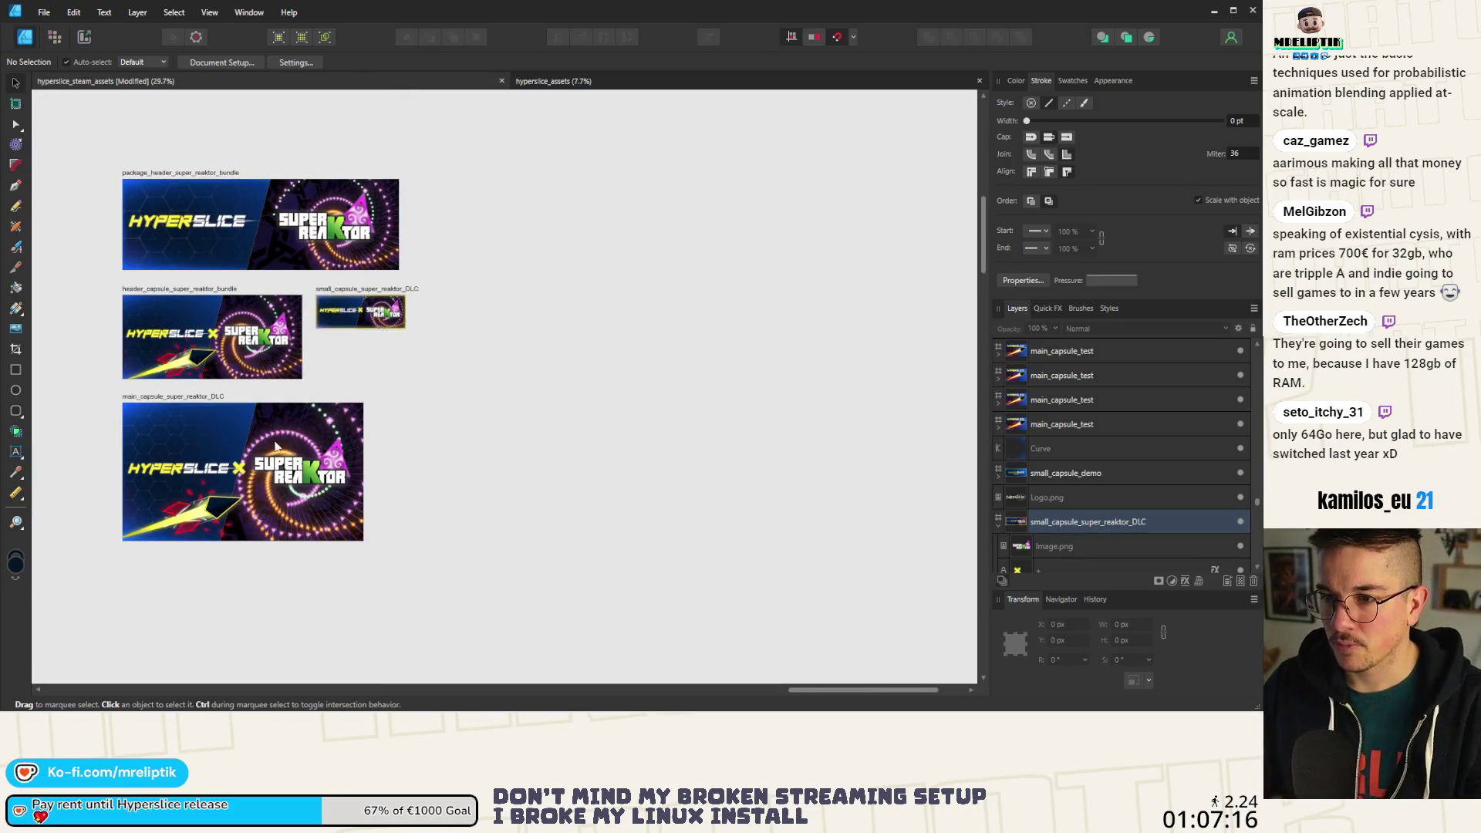
Scale the main capsule's Super reaKtor logo up slightly and nudge it up and left.
scroll(328, 501, "up", 4)
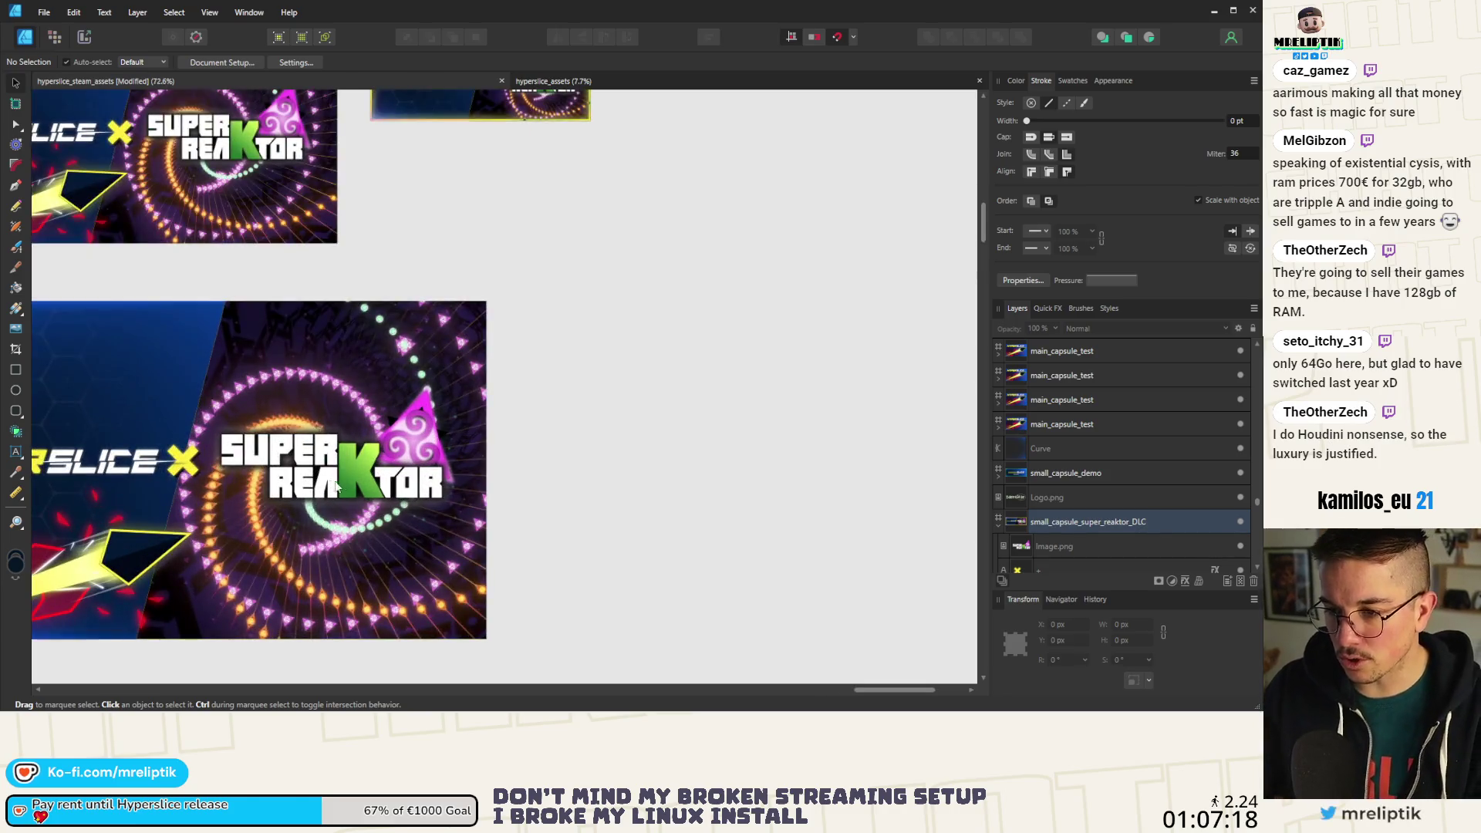
left_click(330, 486)
scroll(352, 474, "up", 3)
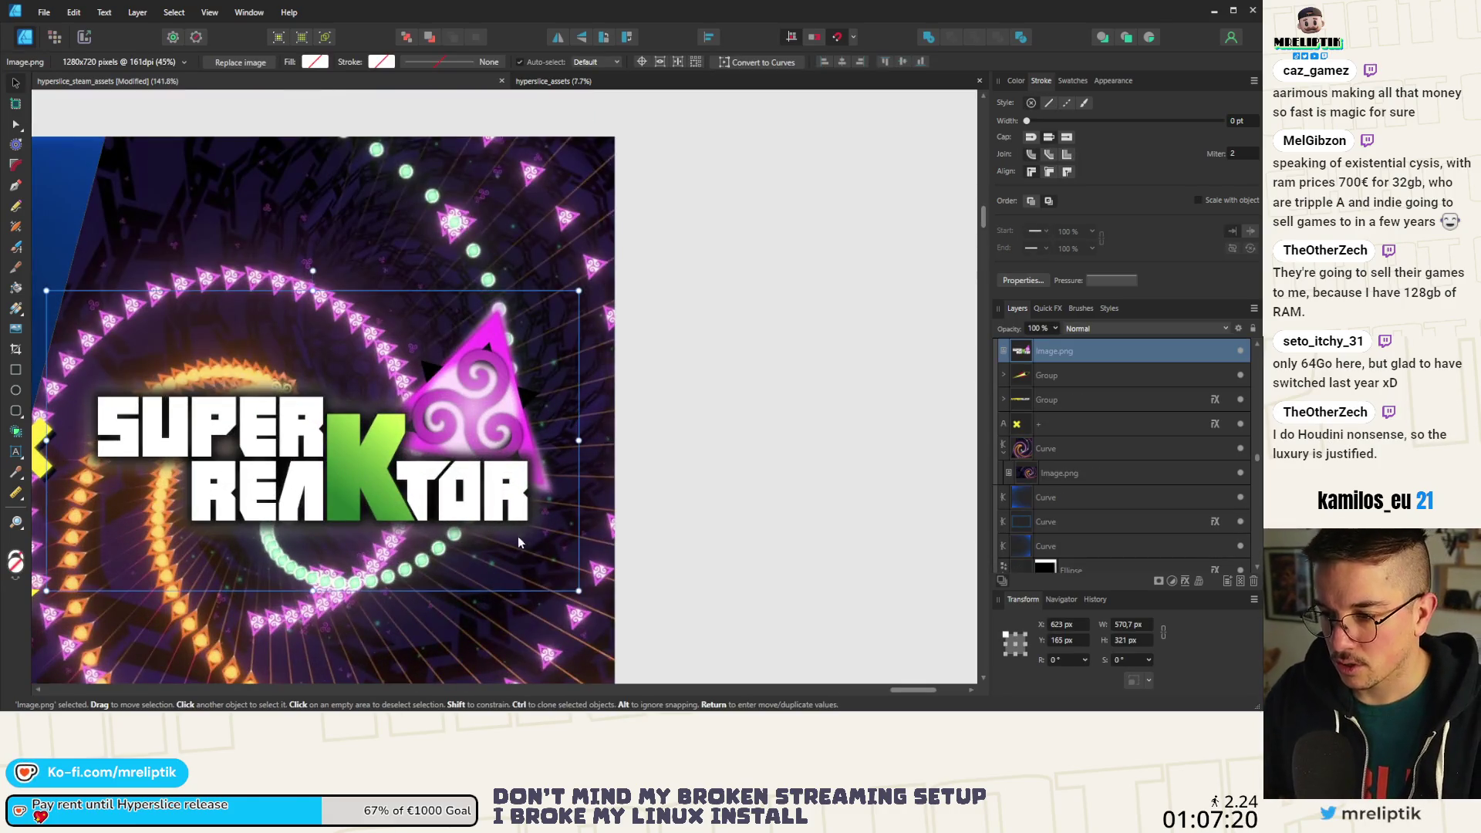
left_click_drag(579, 590, 619, 610)
scroll(452, 474, "down", 2)
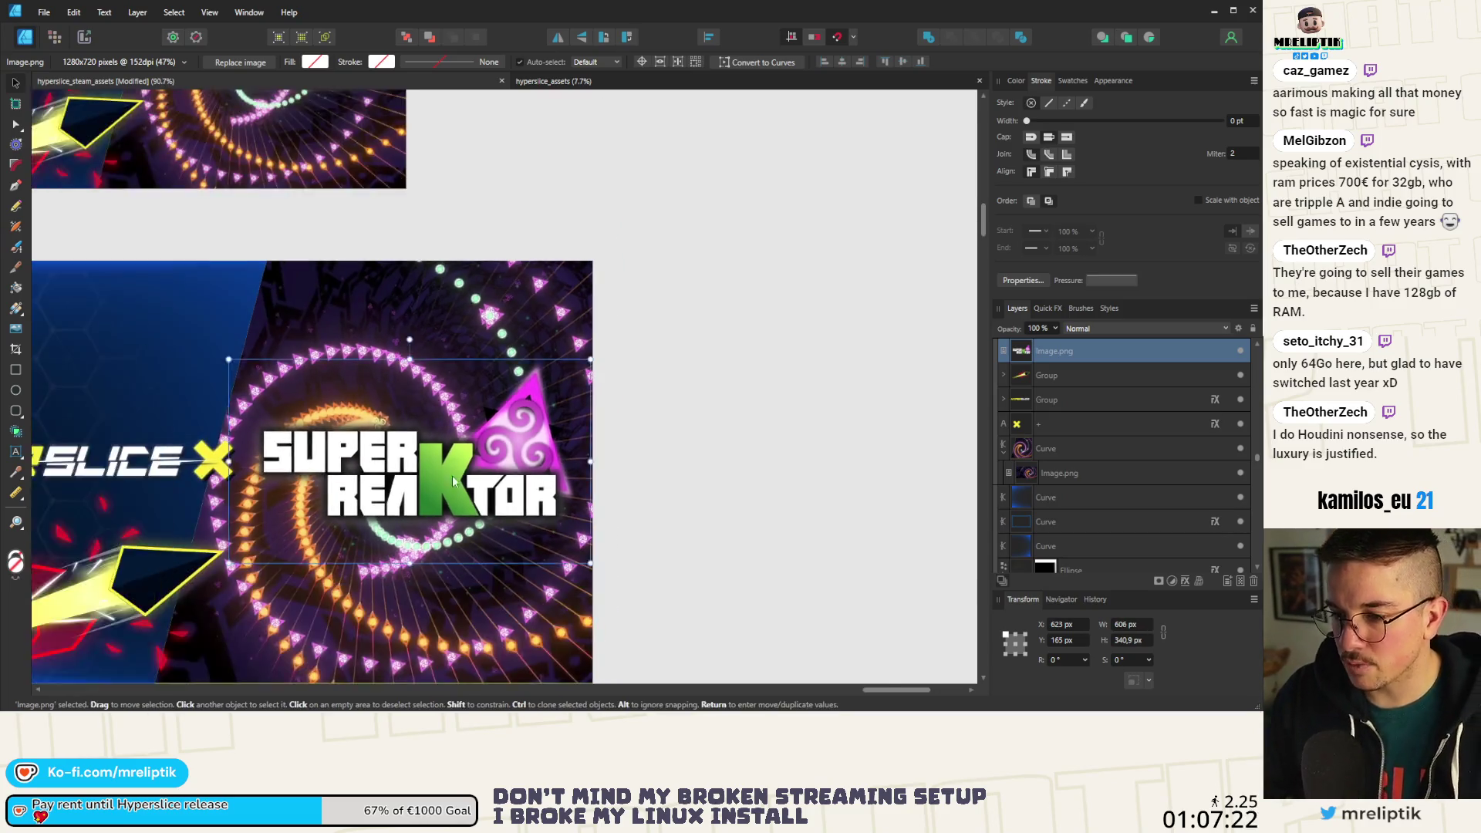
scroll(454, 478, "up", 1)
left_click_drag(453, 478, 419, 486)
scroll(409, 474, "down", 2)
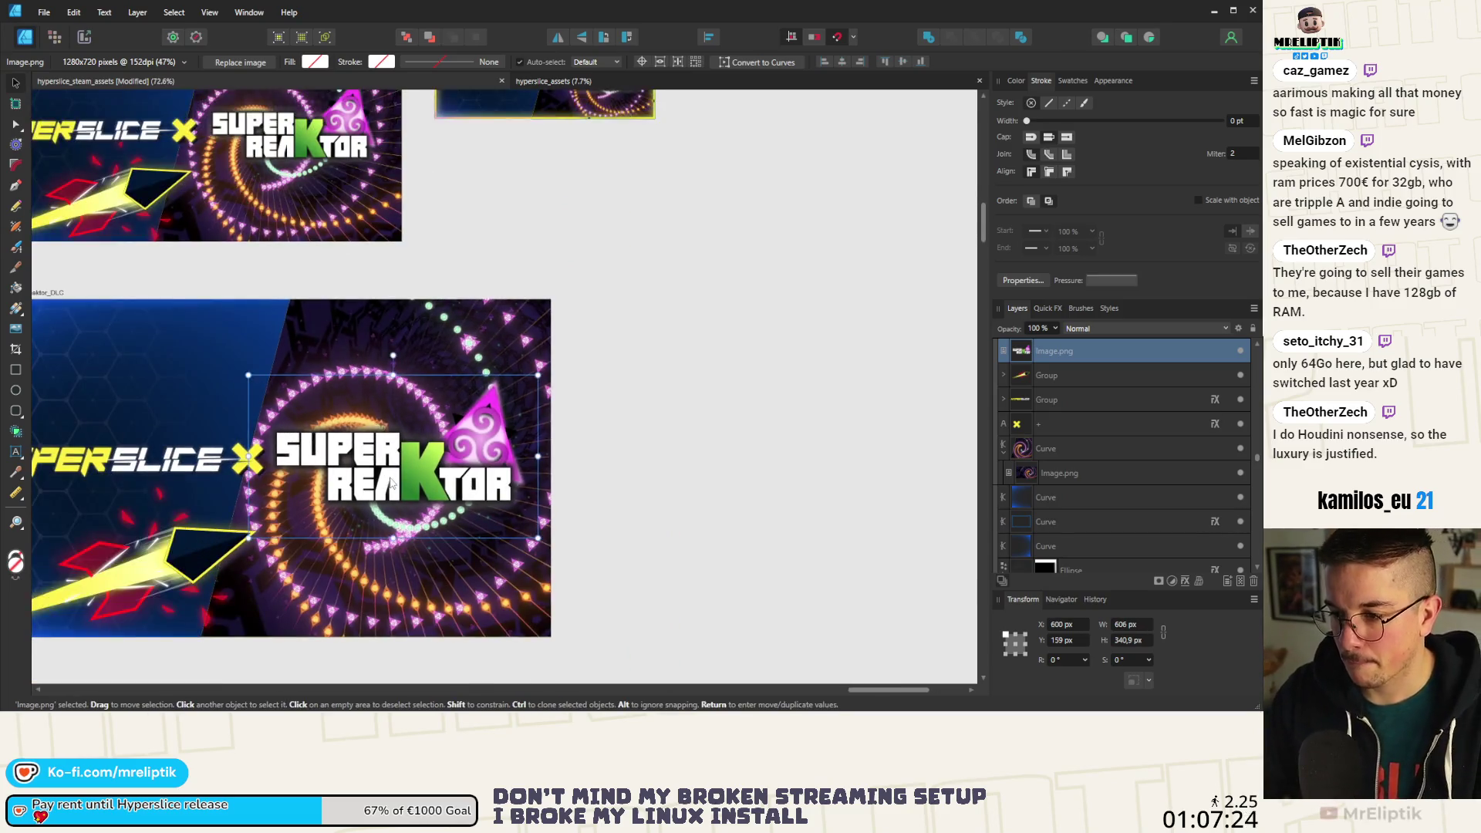
key("Escape")
Save the document and switch to the slice export workspace.
scroll(386, 494, "down", 4)
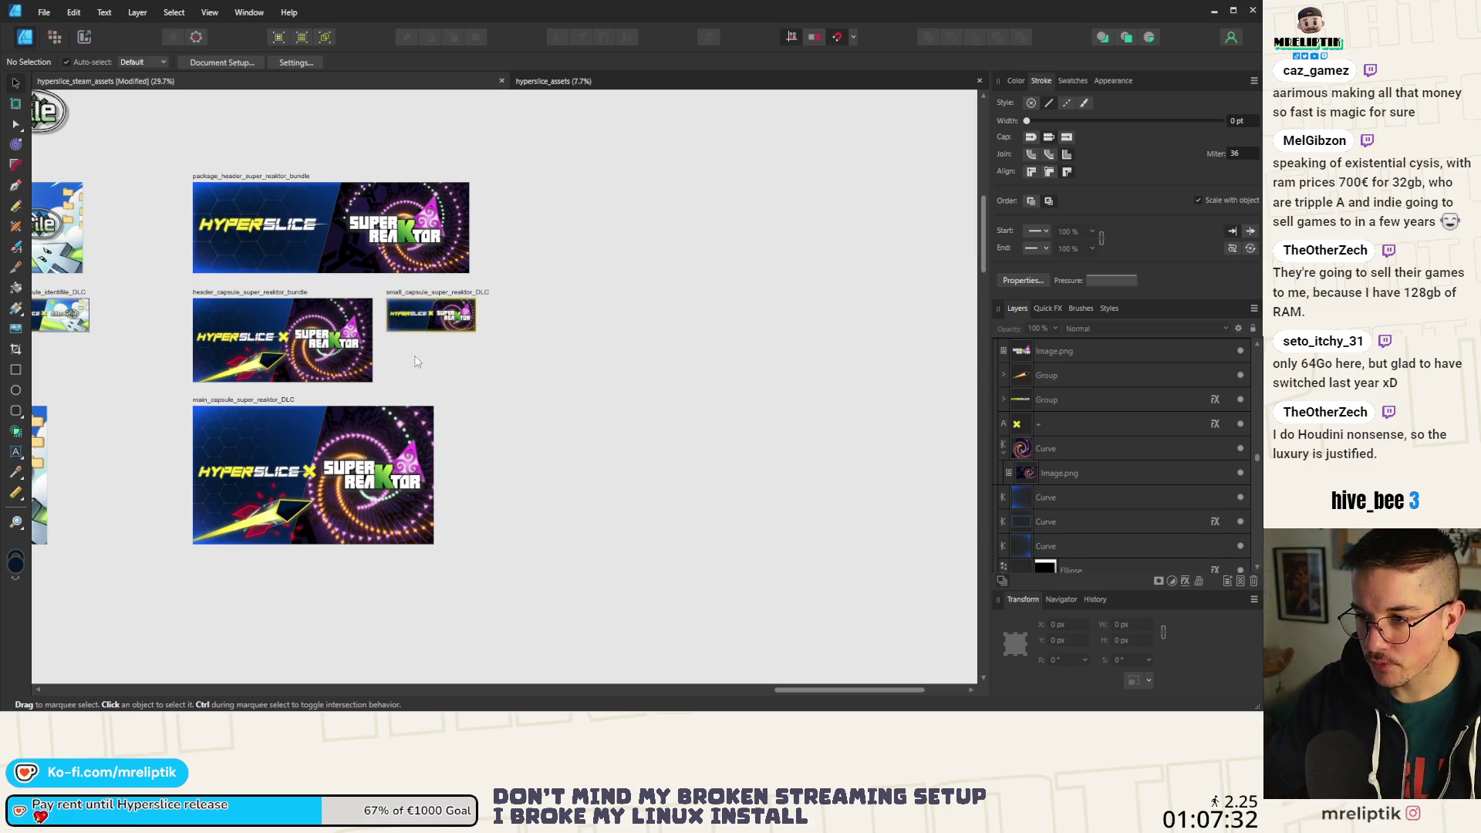
scroll(325, 313, "down", 2)
scroll(209, 371, "left", 2)
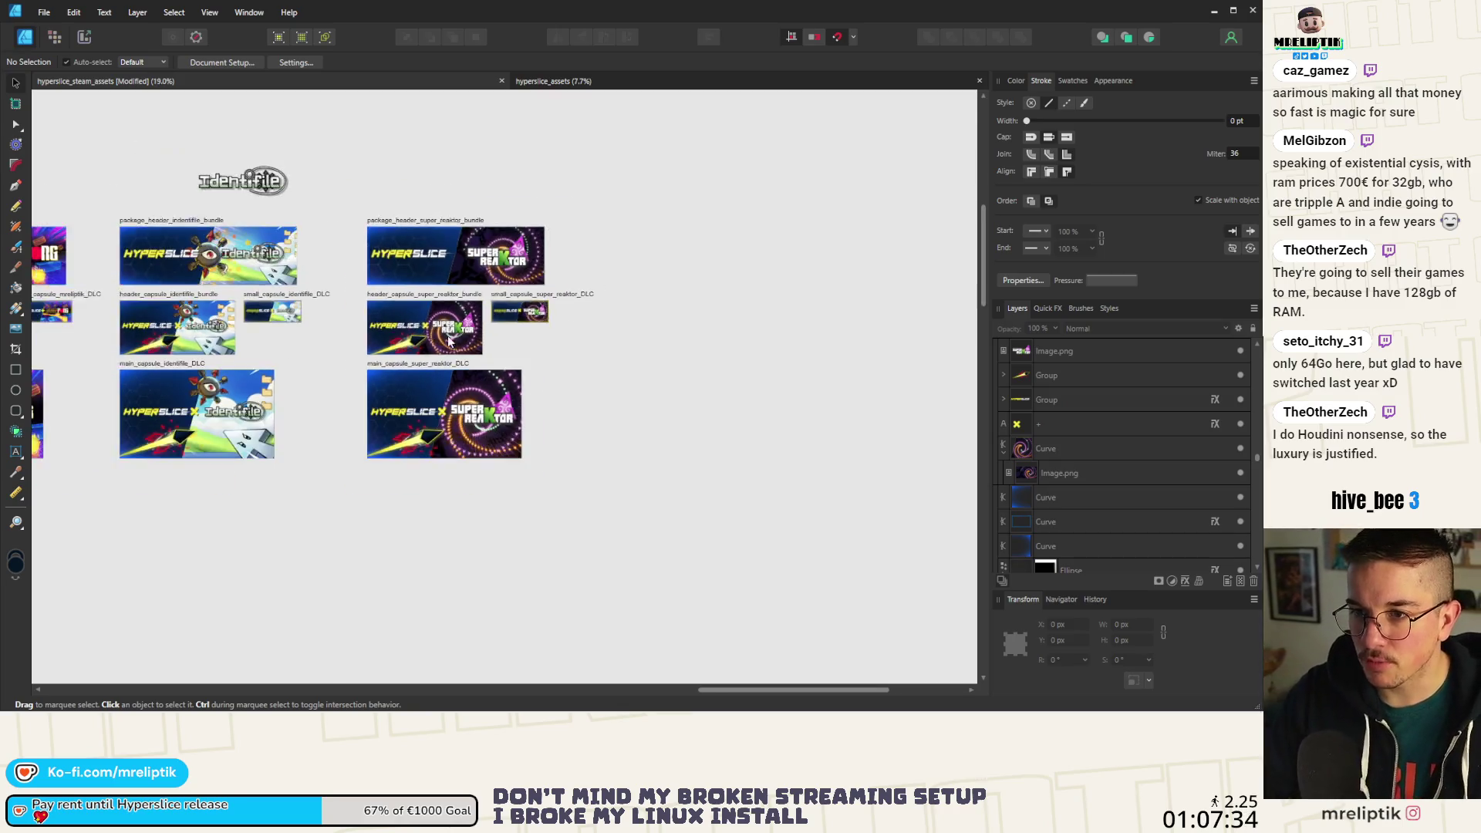
key("ctrl+s")
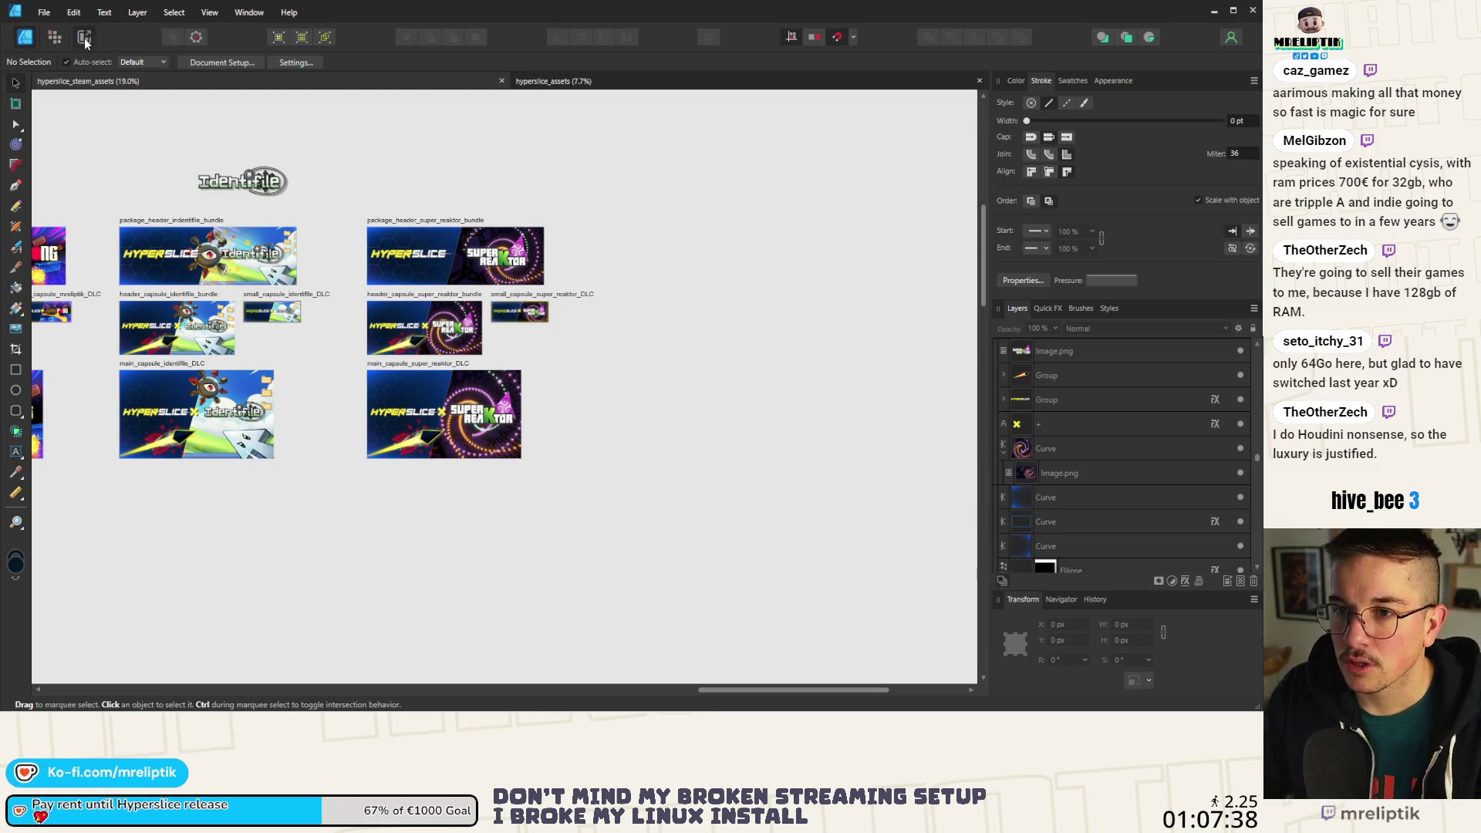
key("Tab")
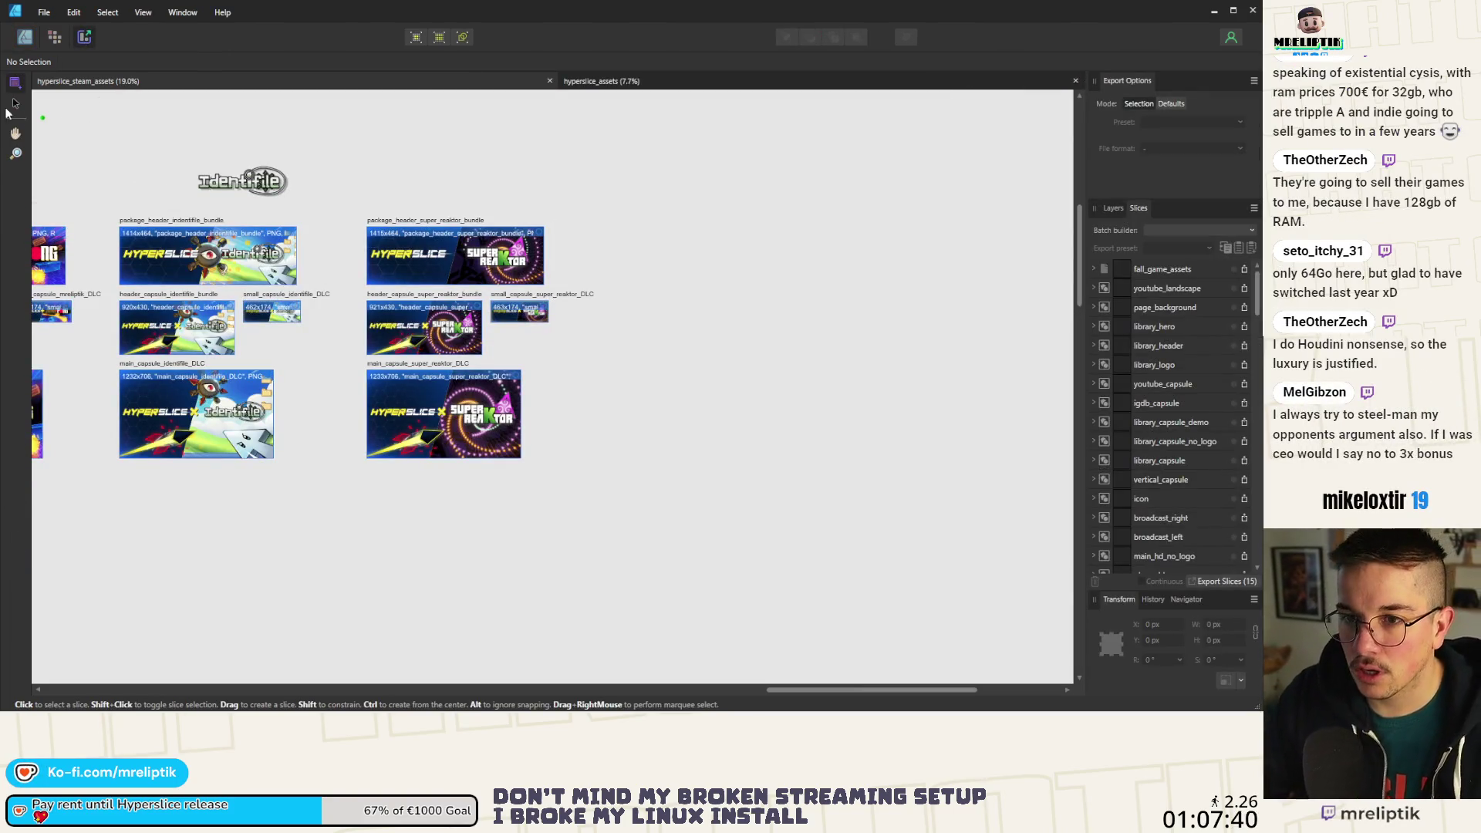
Select the 32 unrelated slices and turn off their export.
key("v")
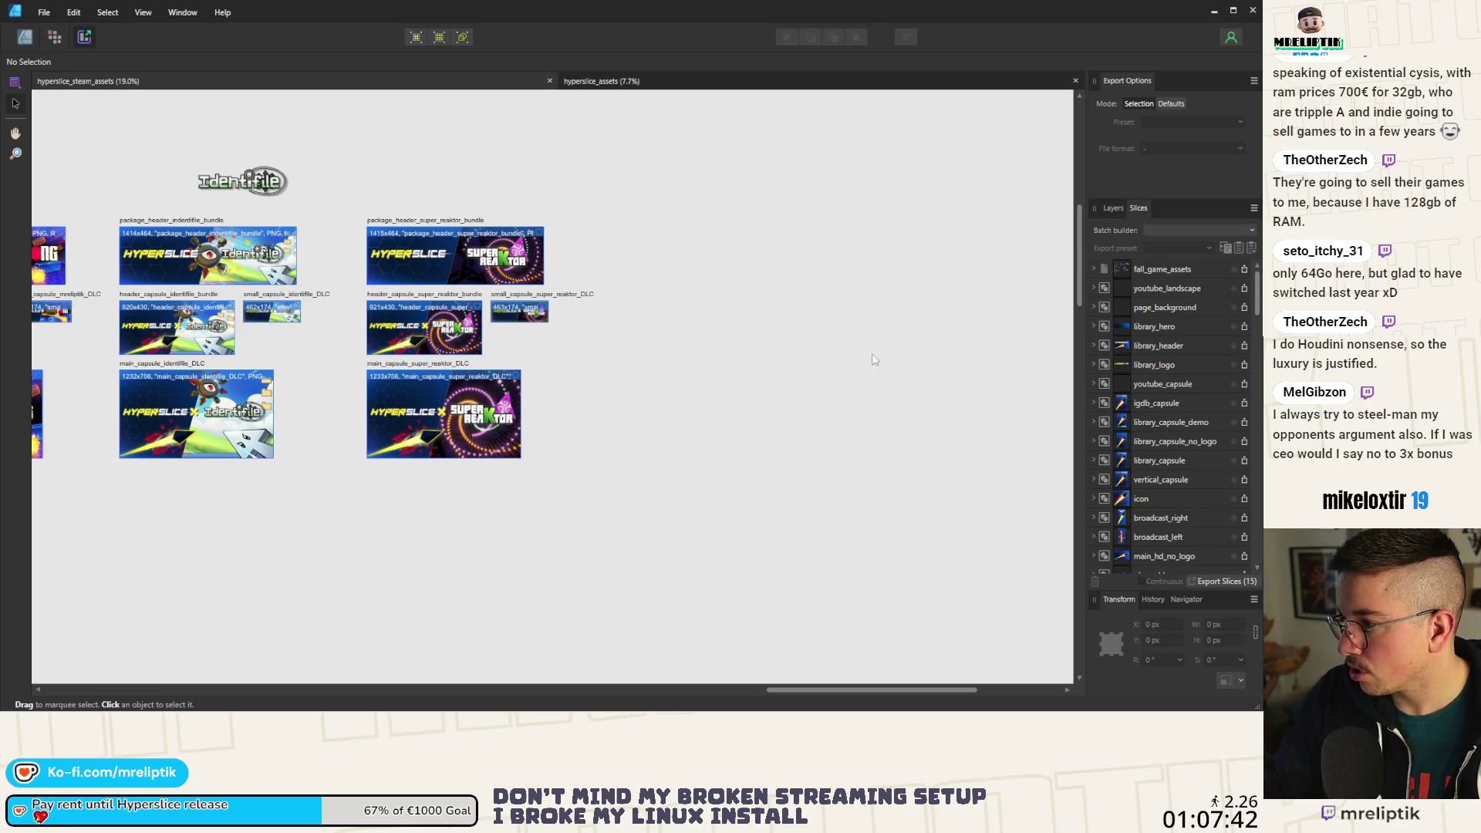
scroll(308, 294, "down", 6)
left_click_drag(340, 245, 199, 476)
scroll(1188, 386, "down", 3)
scroll(1182, 401, "down", 5)
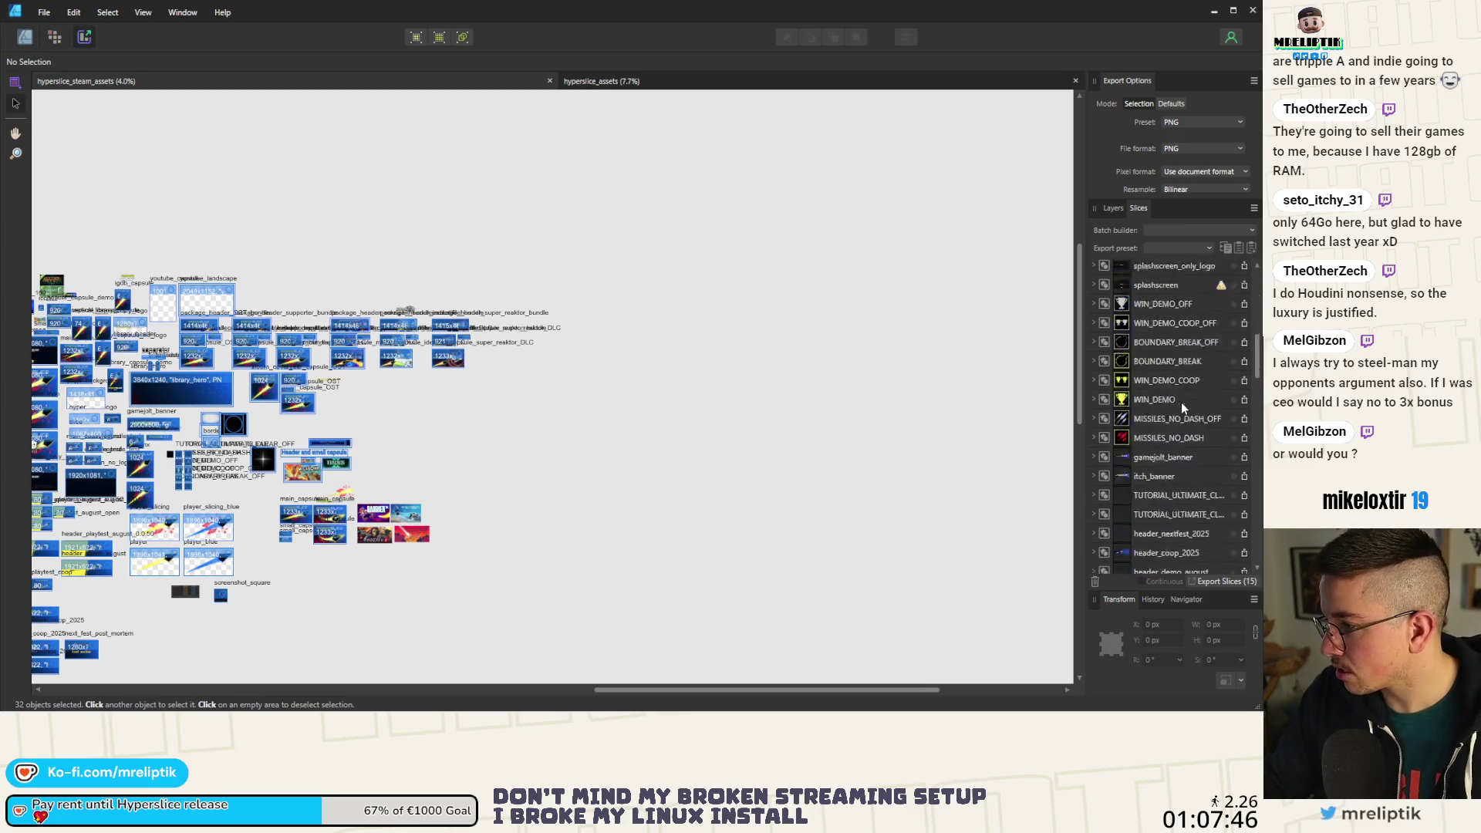
left_click(1219, 338)
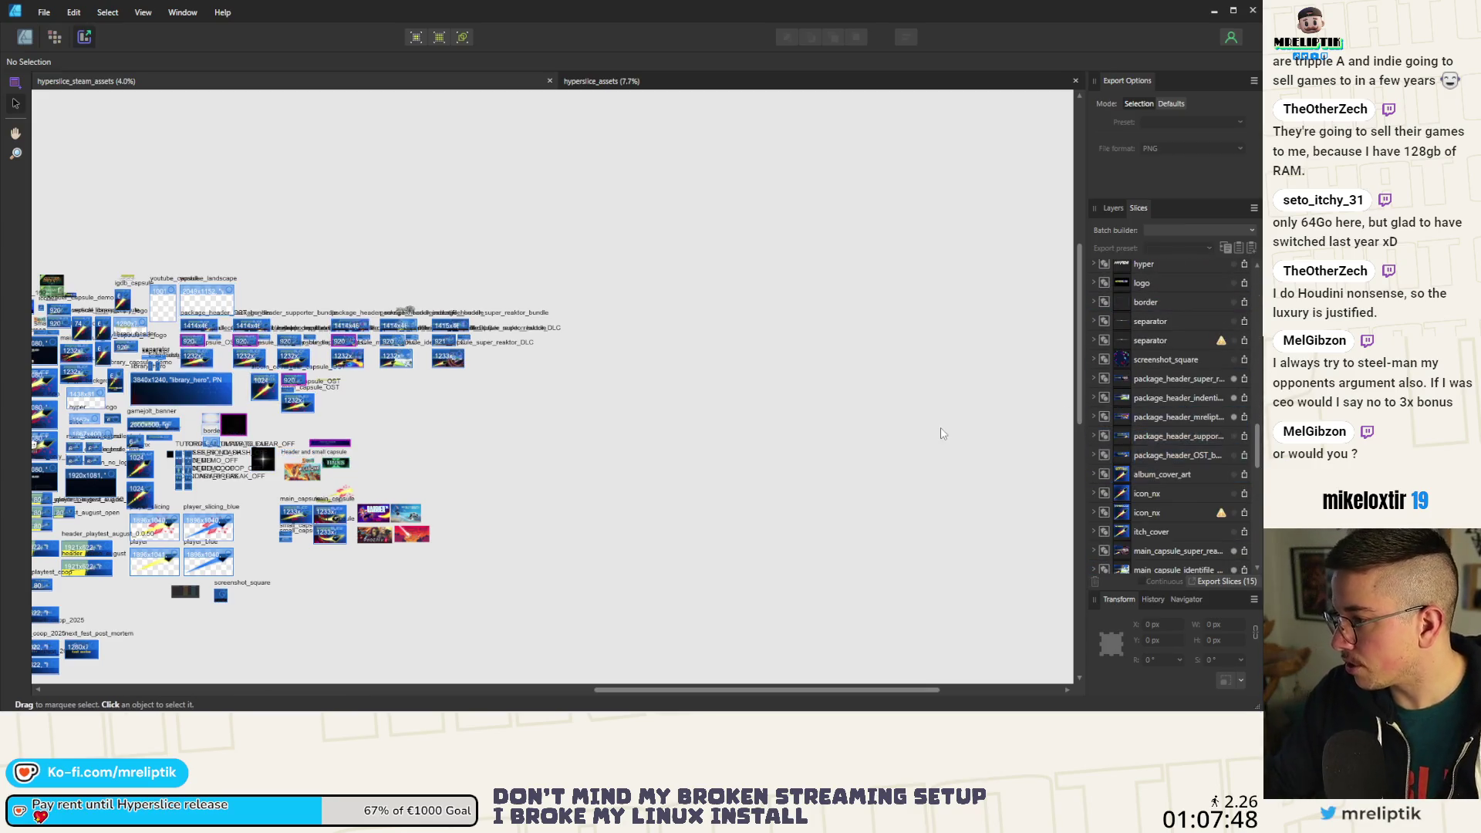
Exclude the remaining main, small and header capsule slices from export one by one.
left_click(1237, 398)
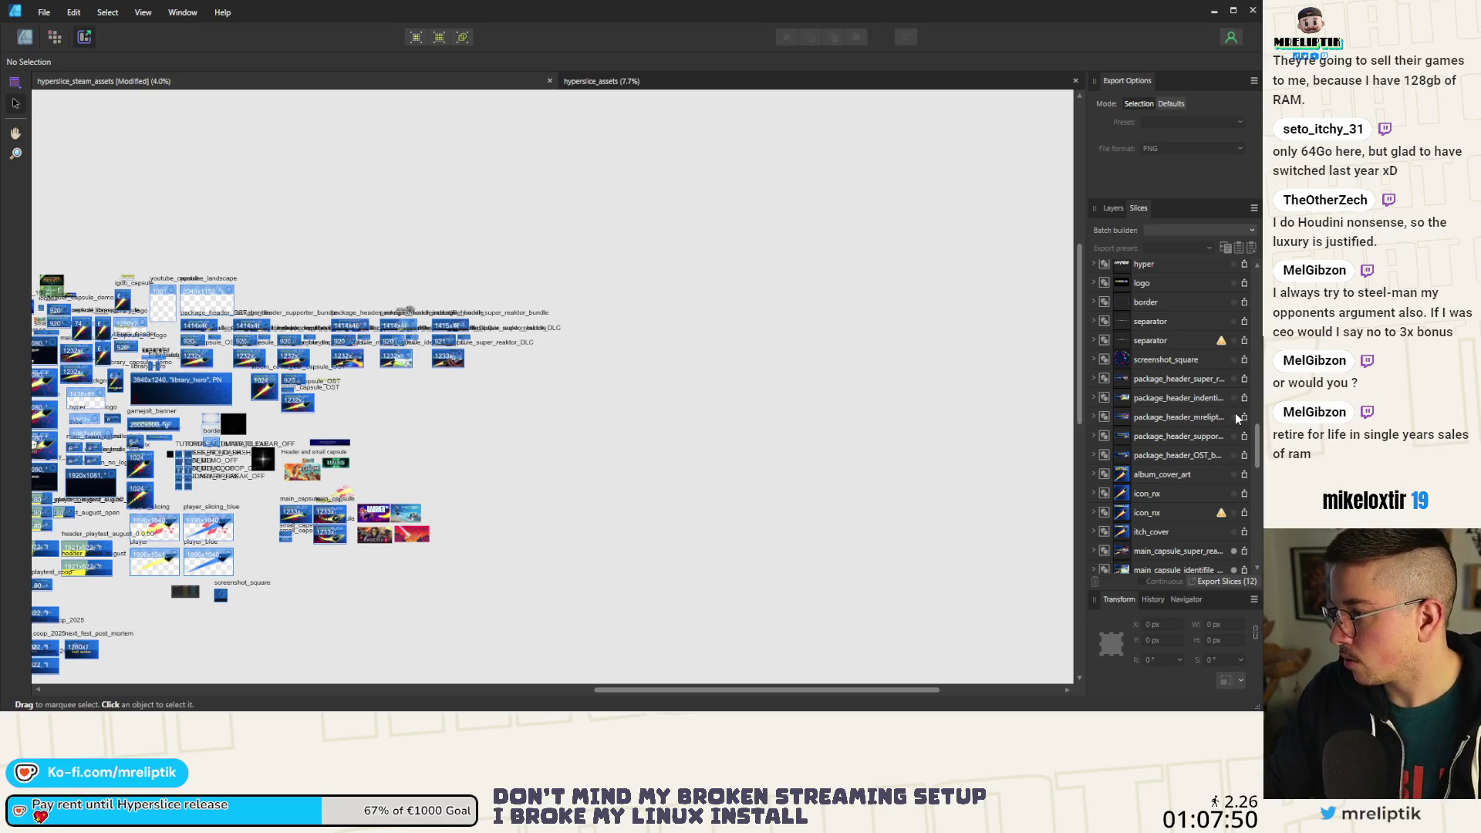
scroll(1226, 453, "down", 4)
left_click(1232, 349)
left_click(1234, 329)
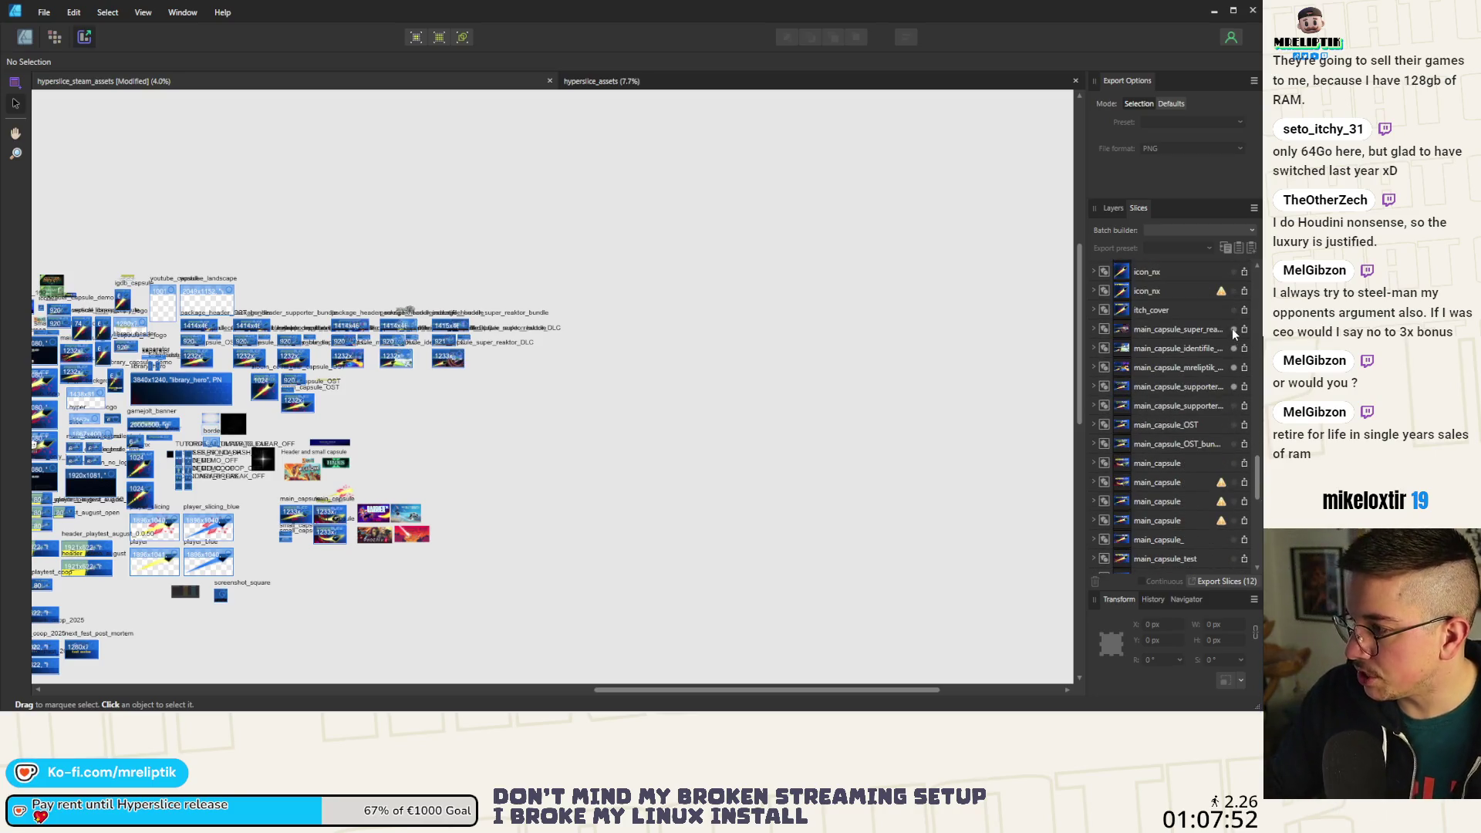
left_click(1233, 387)
left_click(1234, 406)
scroll(1193, 415, "down", 4)
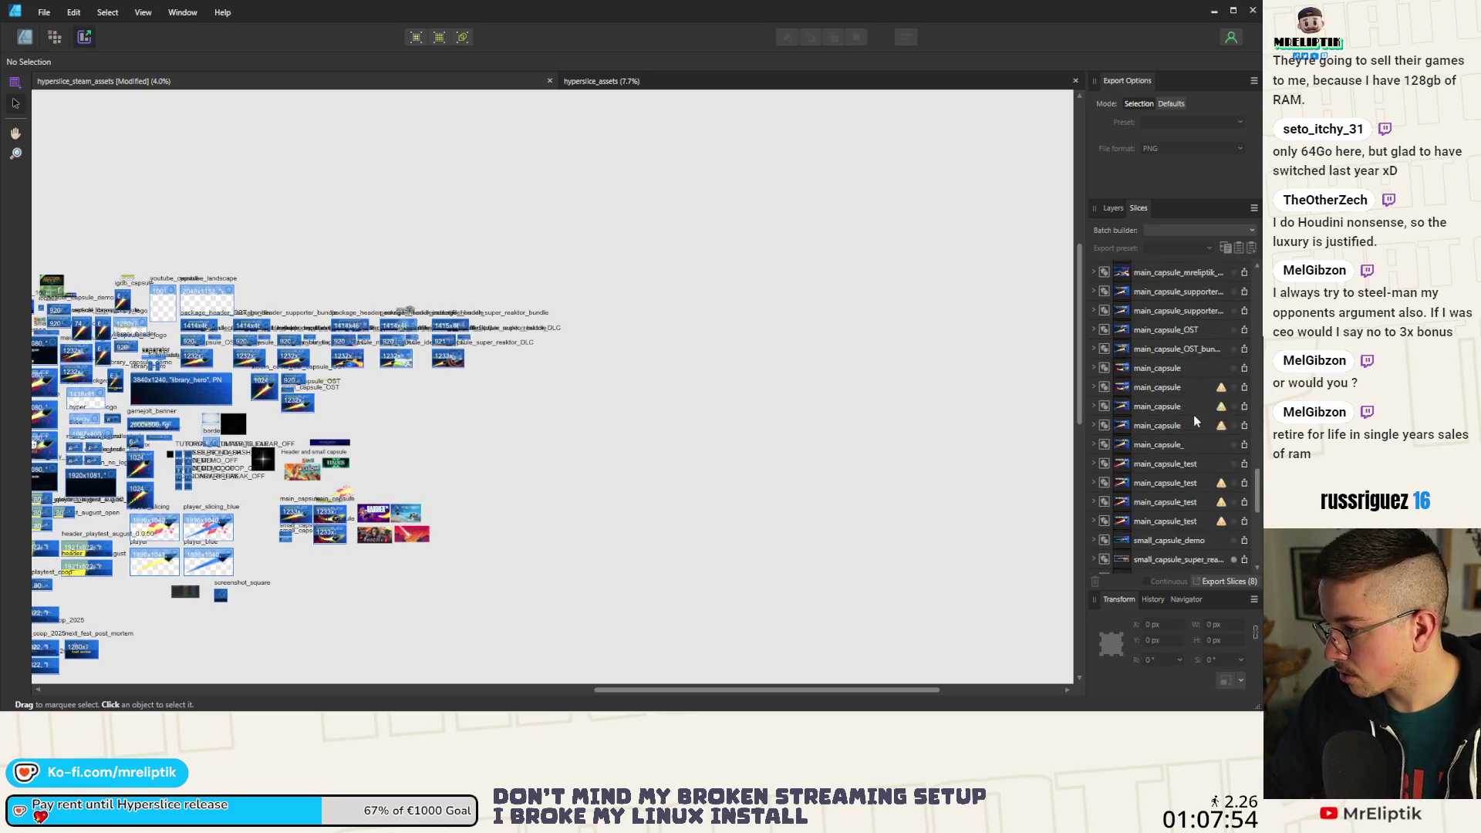
left_click(1233, 401)
left_click(1233, 420)
left_click(1233, 439)
left_click(1234, 459)
scroll(1185, 455, "down", 3)
left_click(1234, 431)
left_click(1233, 450)
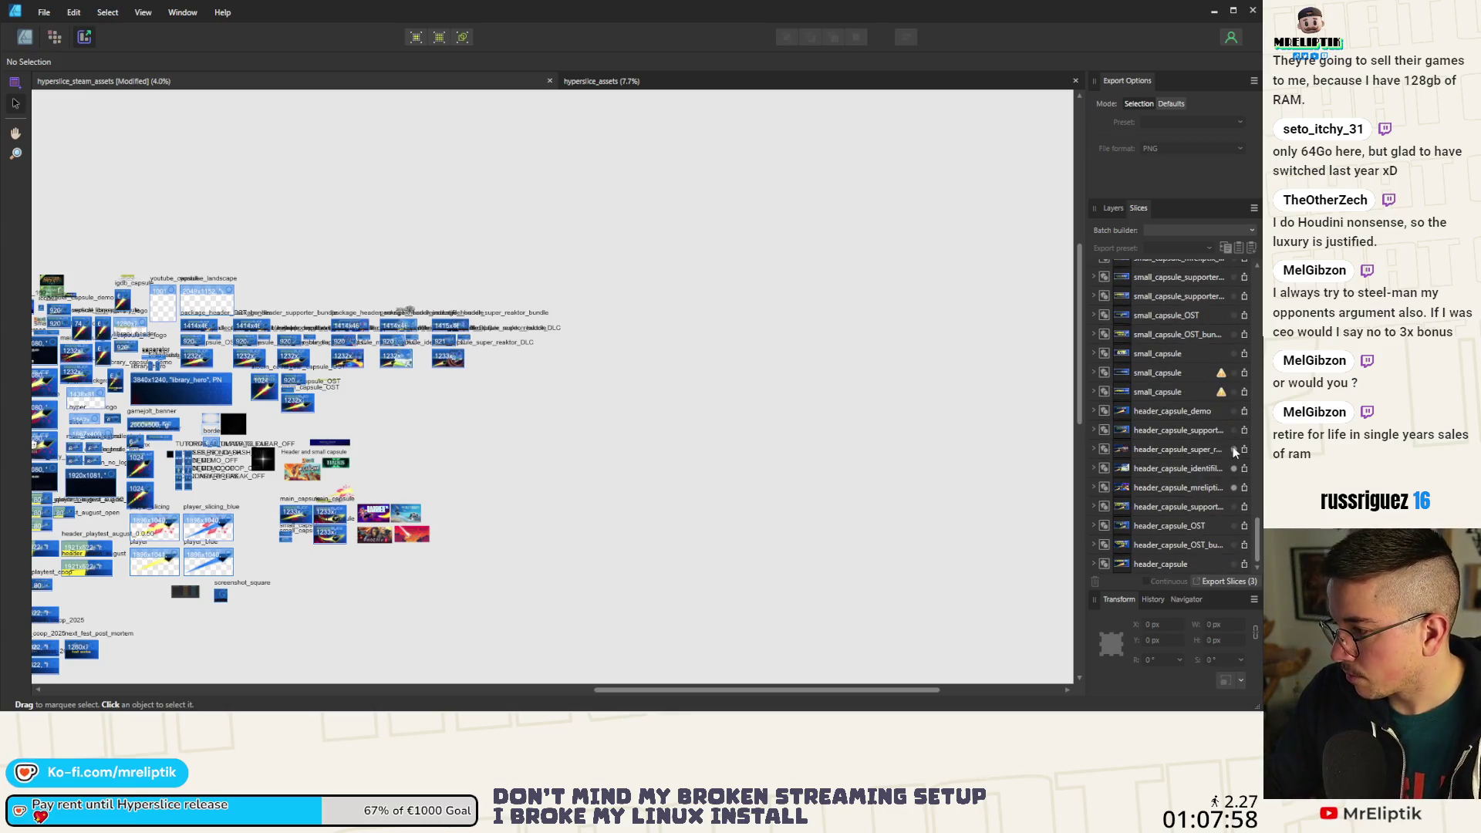
left_click(1234, 468)
left_click(1233, 488)
Marquee-select the Identifile and Super reaKtor bundle slices and return to the Export persona.
scroll(646, 293, "up", 5)
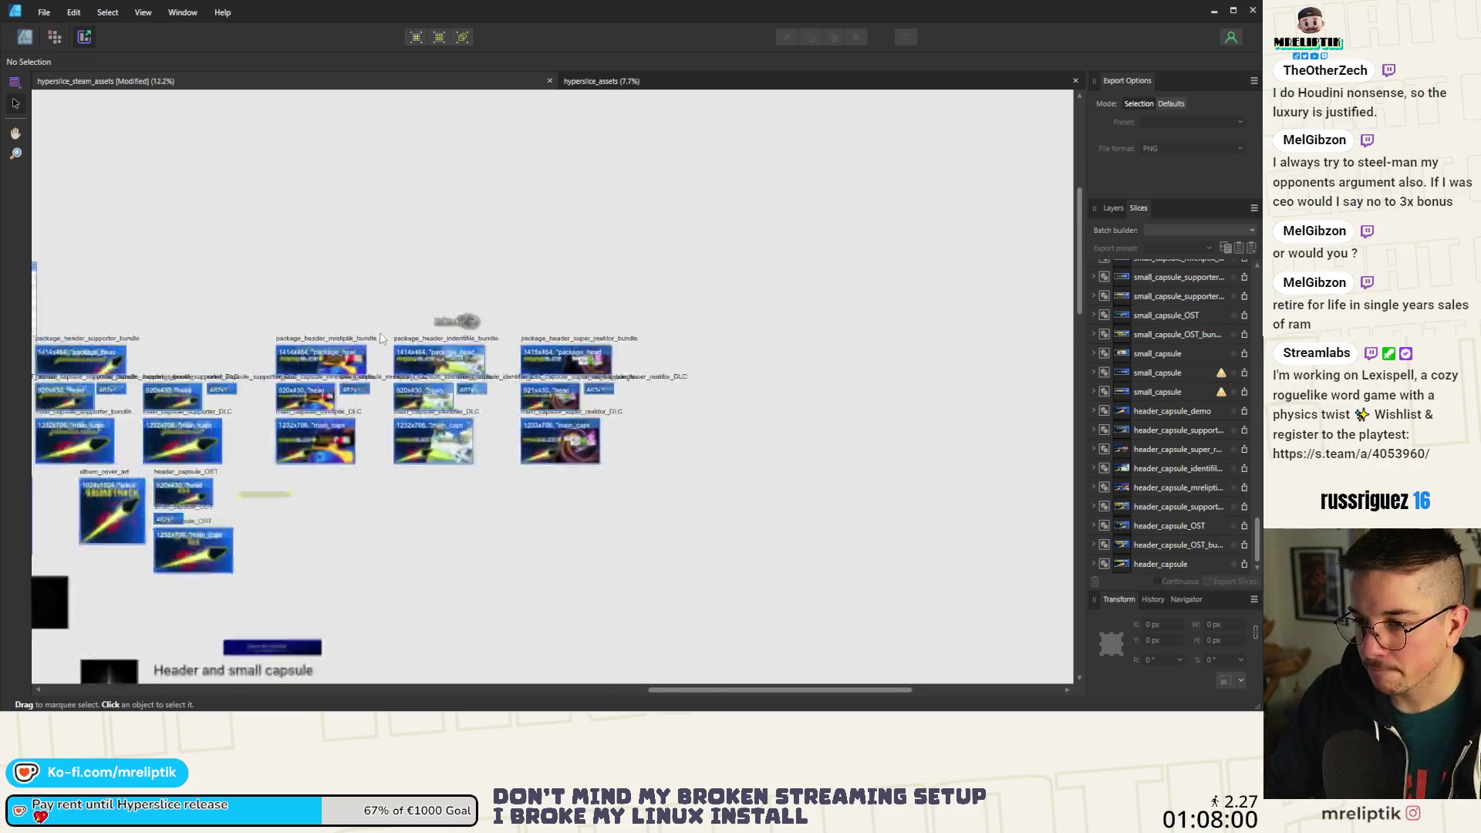
left_click_drag(647, 293, 336, 516)
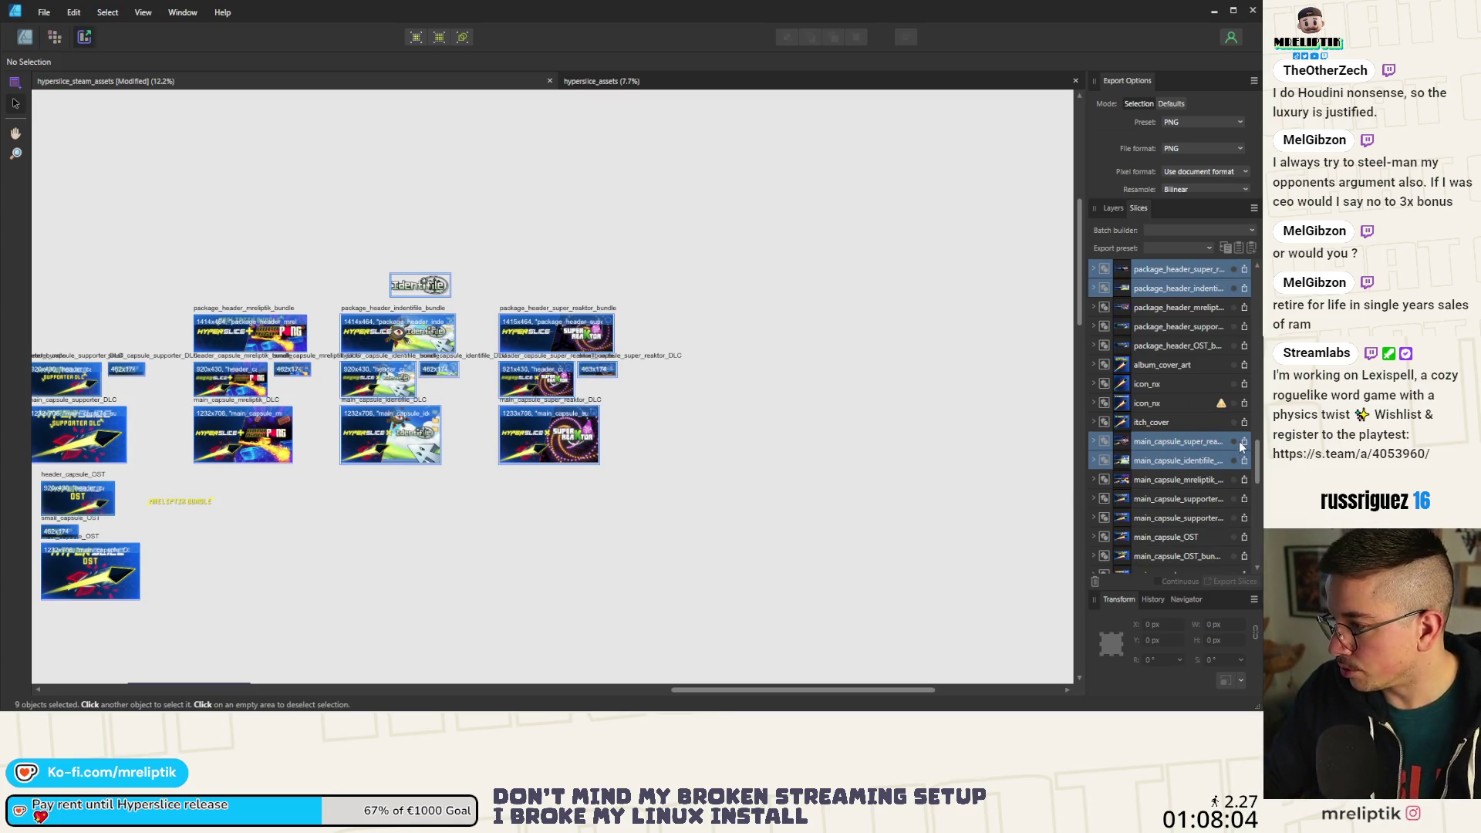
scroll(475, 409, "up", 5)
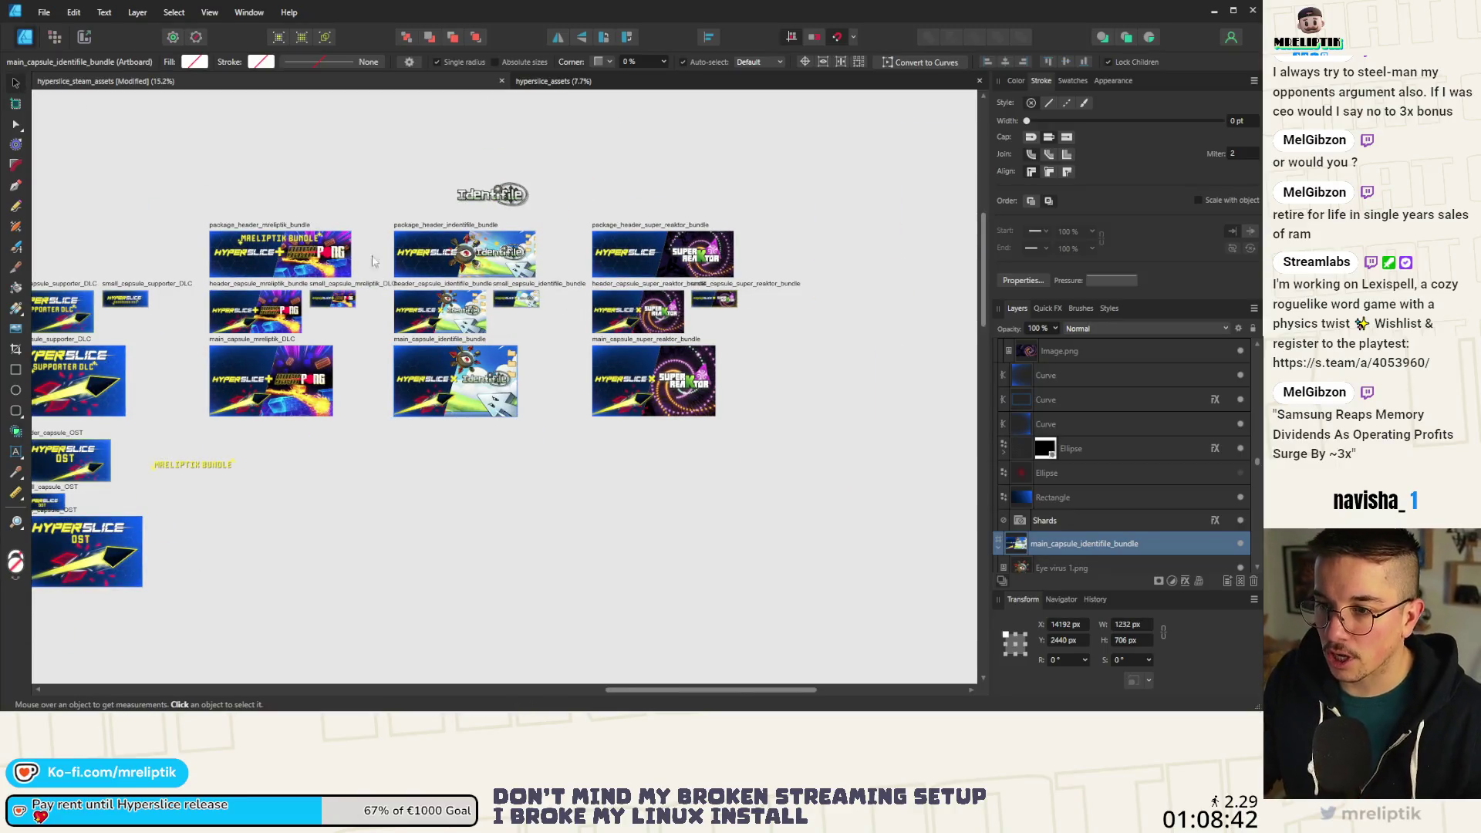
scroll(337, 320, "down", 2)
scroll(254, 291, "up", 3)
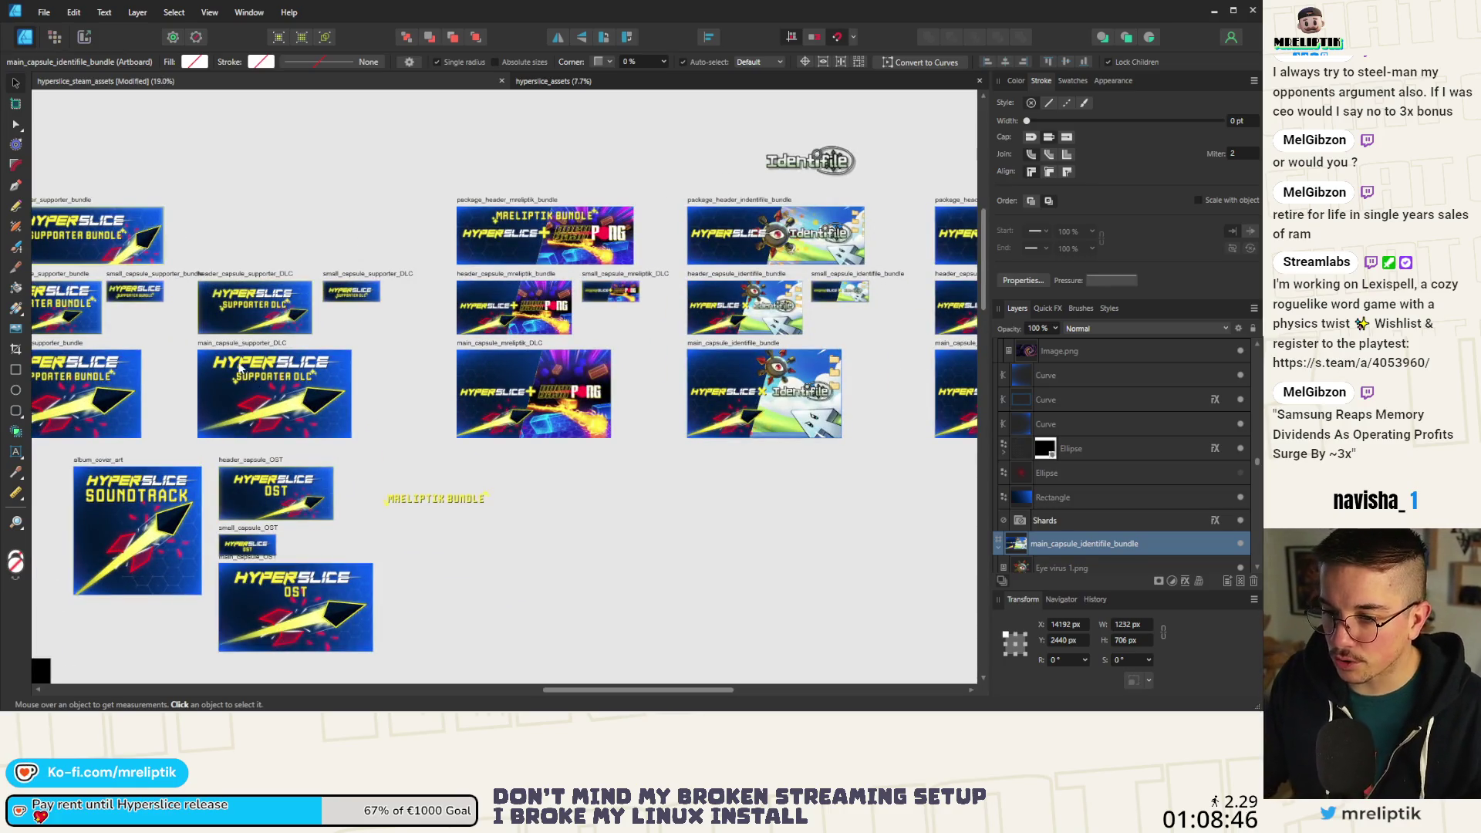
scroll(249, 358, "down", 1)
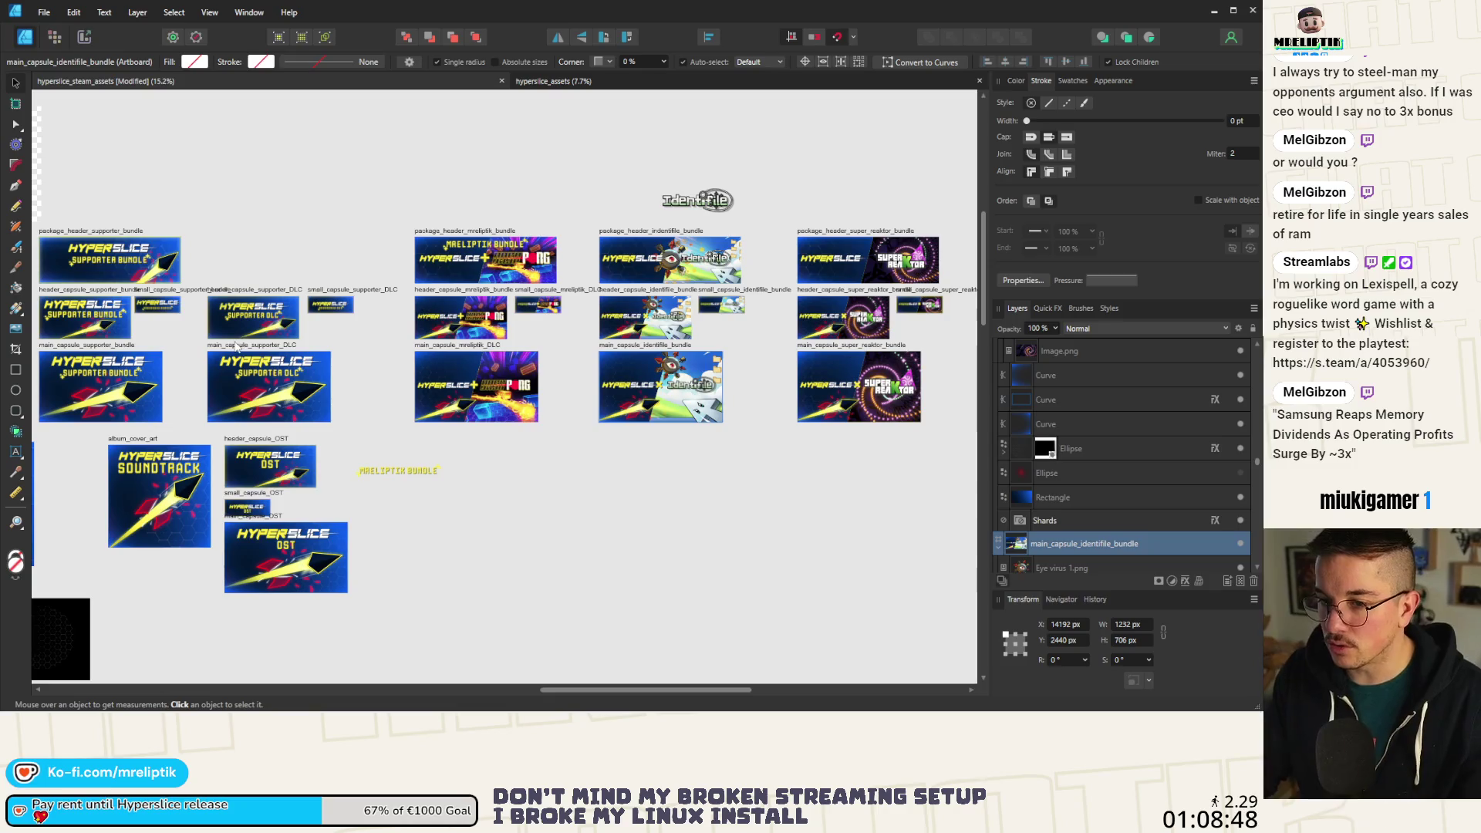
scroll(187, 347, "down", 2)
scroll(692, 320, "up", 3)
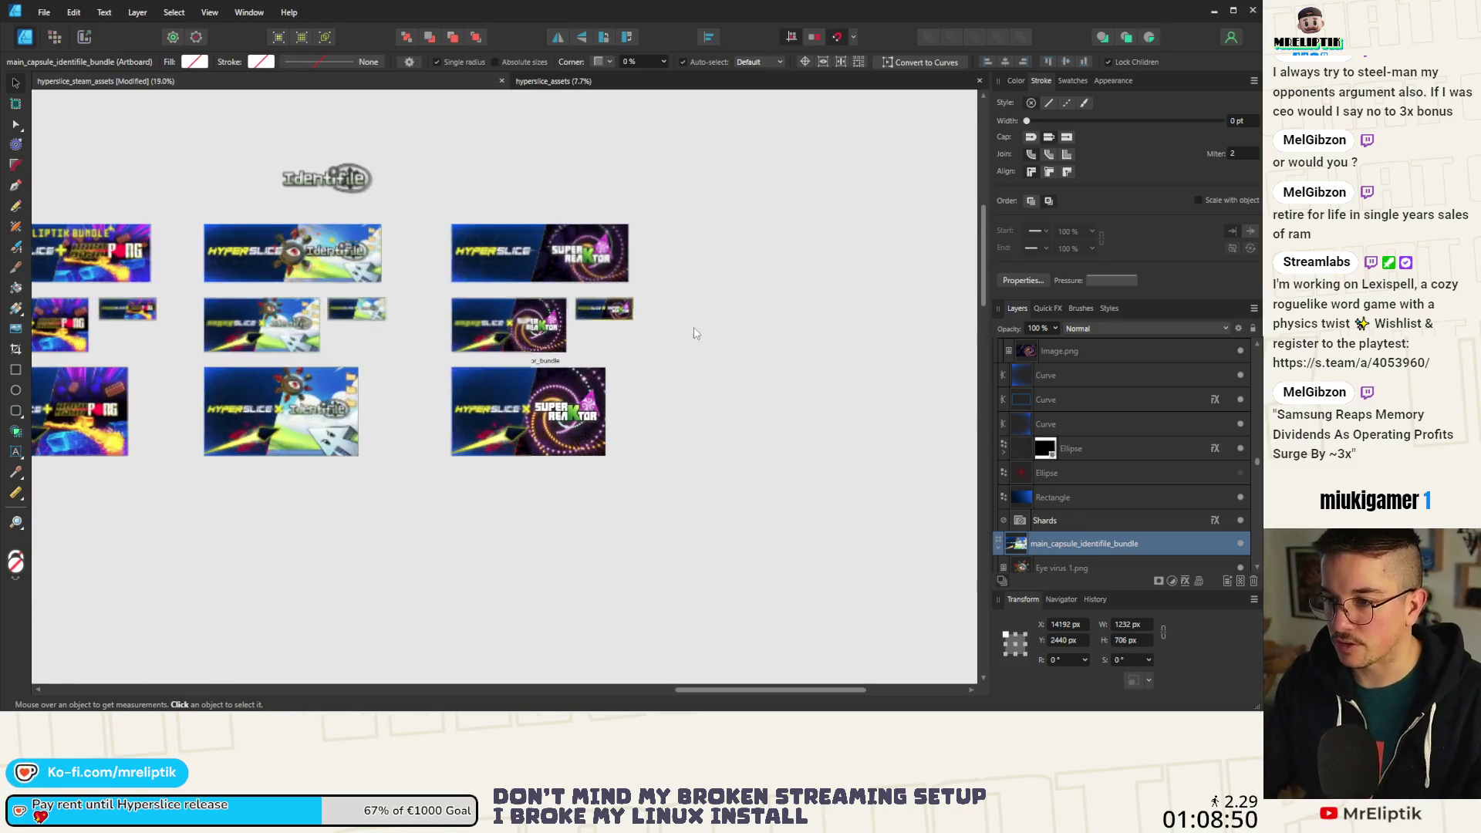
key("ctrl+3")
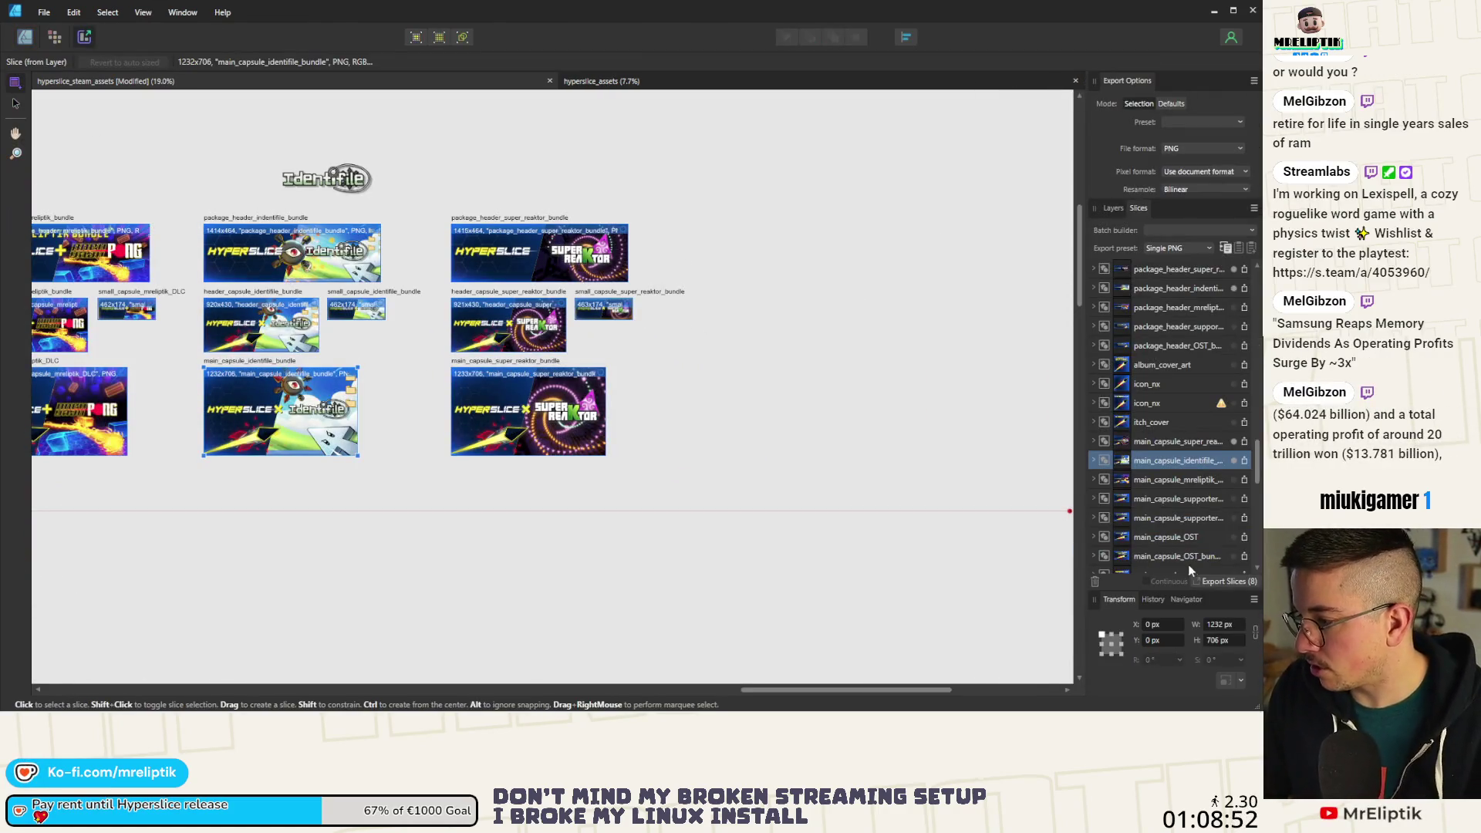
Export the eight bundle slices into the hyperslice assets STEAM > store > bundles folder.
left_click(1200, 583)
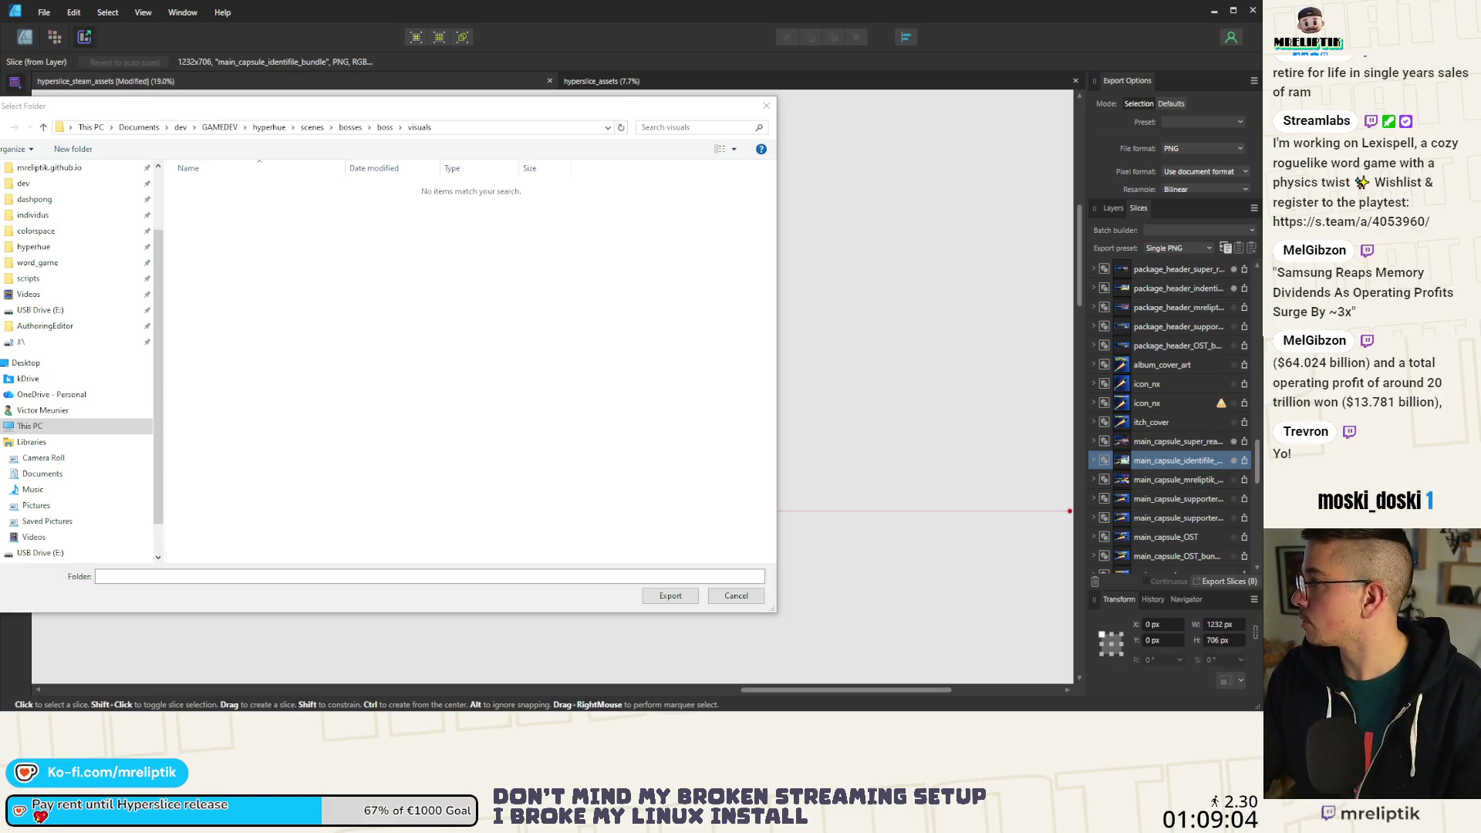
left_click(510, 127)
key("ctrl+v")
key("Return")
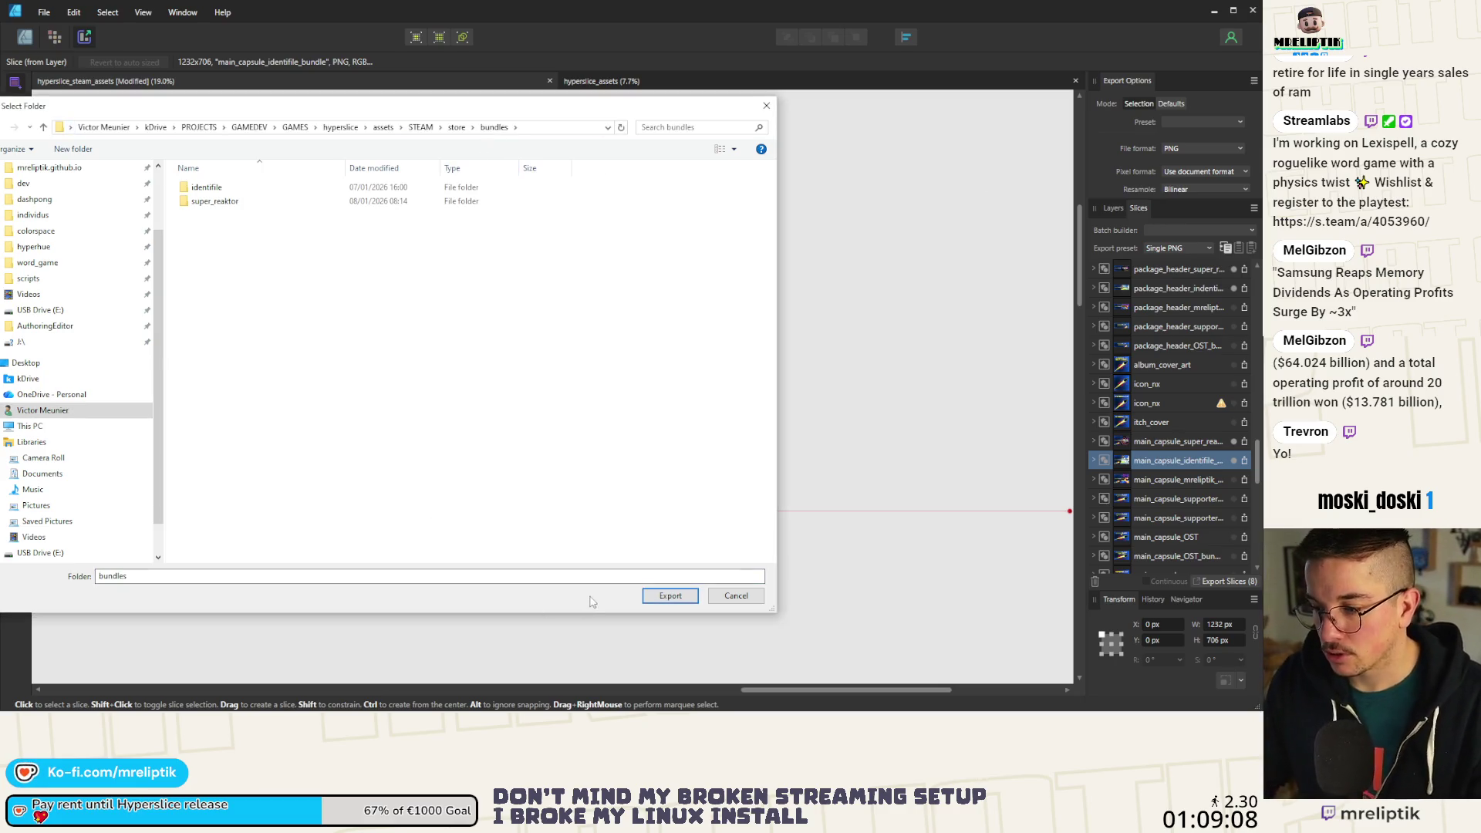
left_click(670, 596)
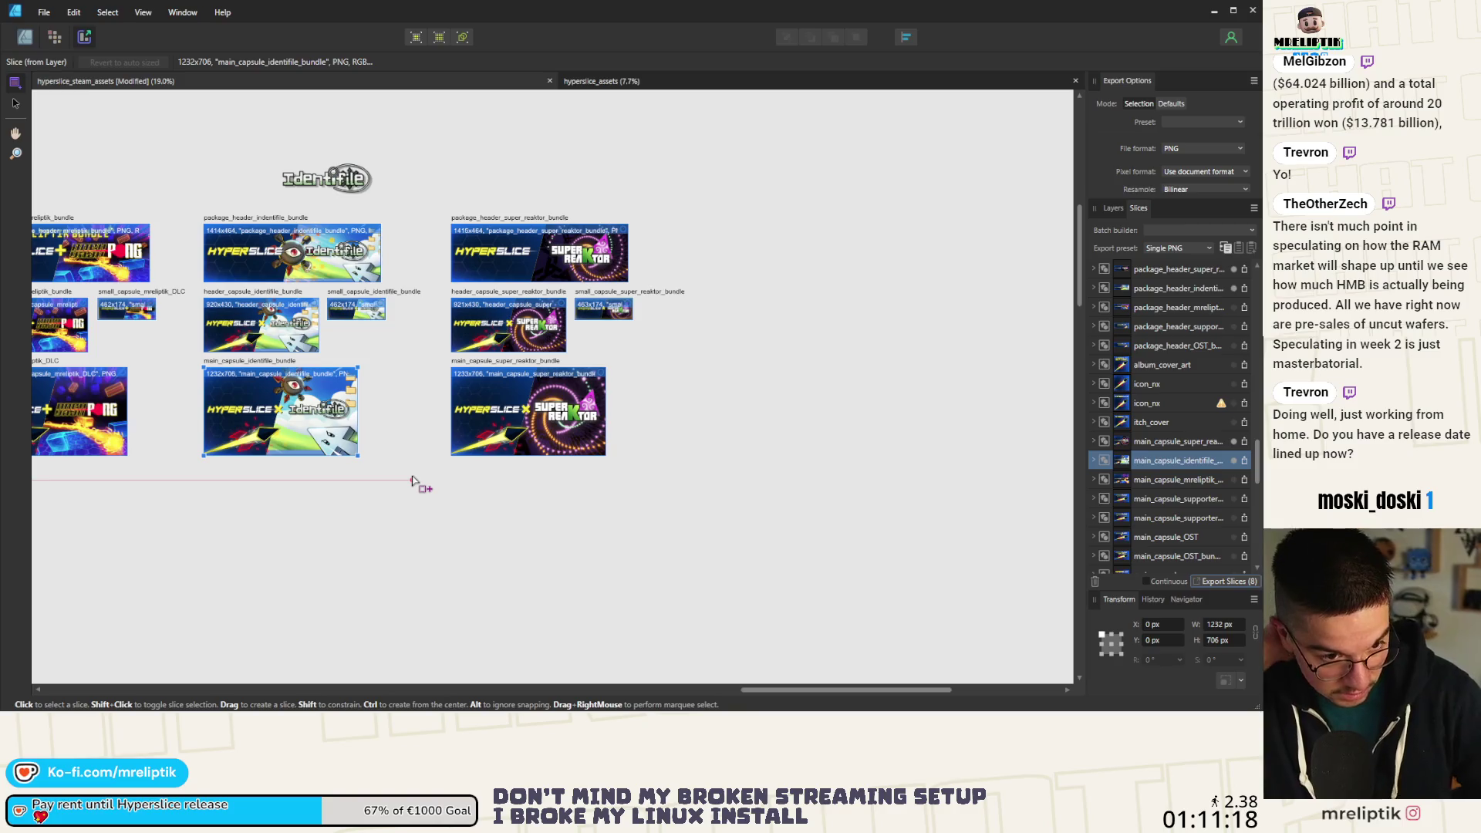
Dismiss the exit confirmation prompt.
mouse_move(452, 710)
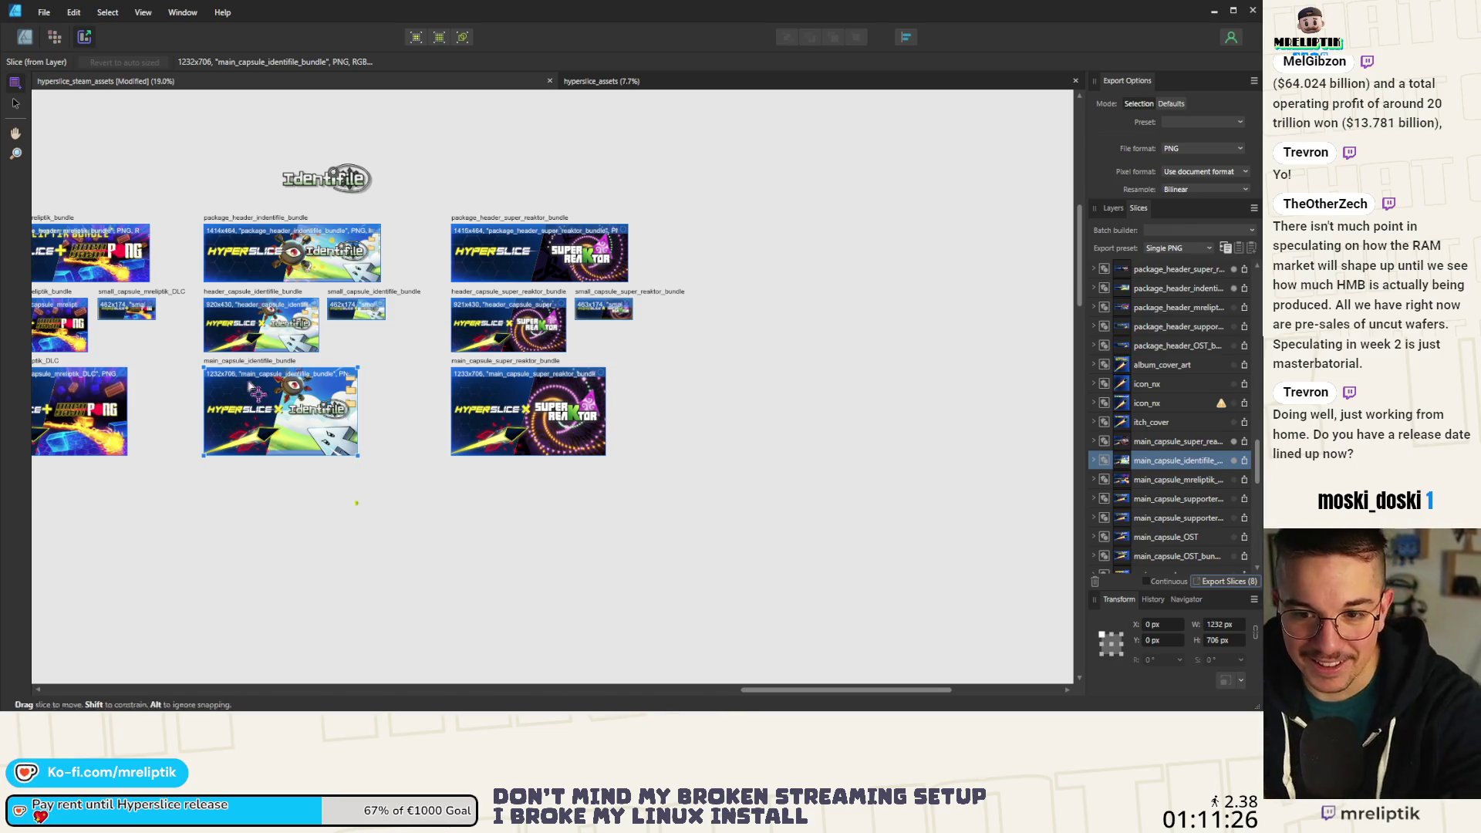
left_click(1224, 581)
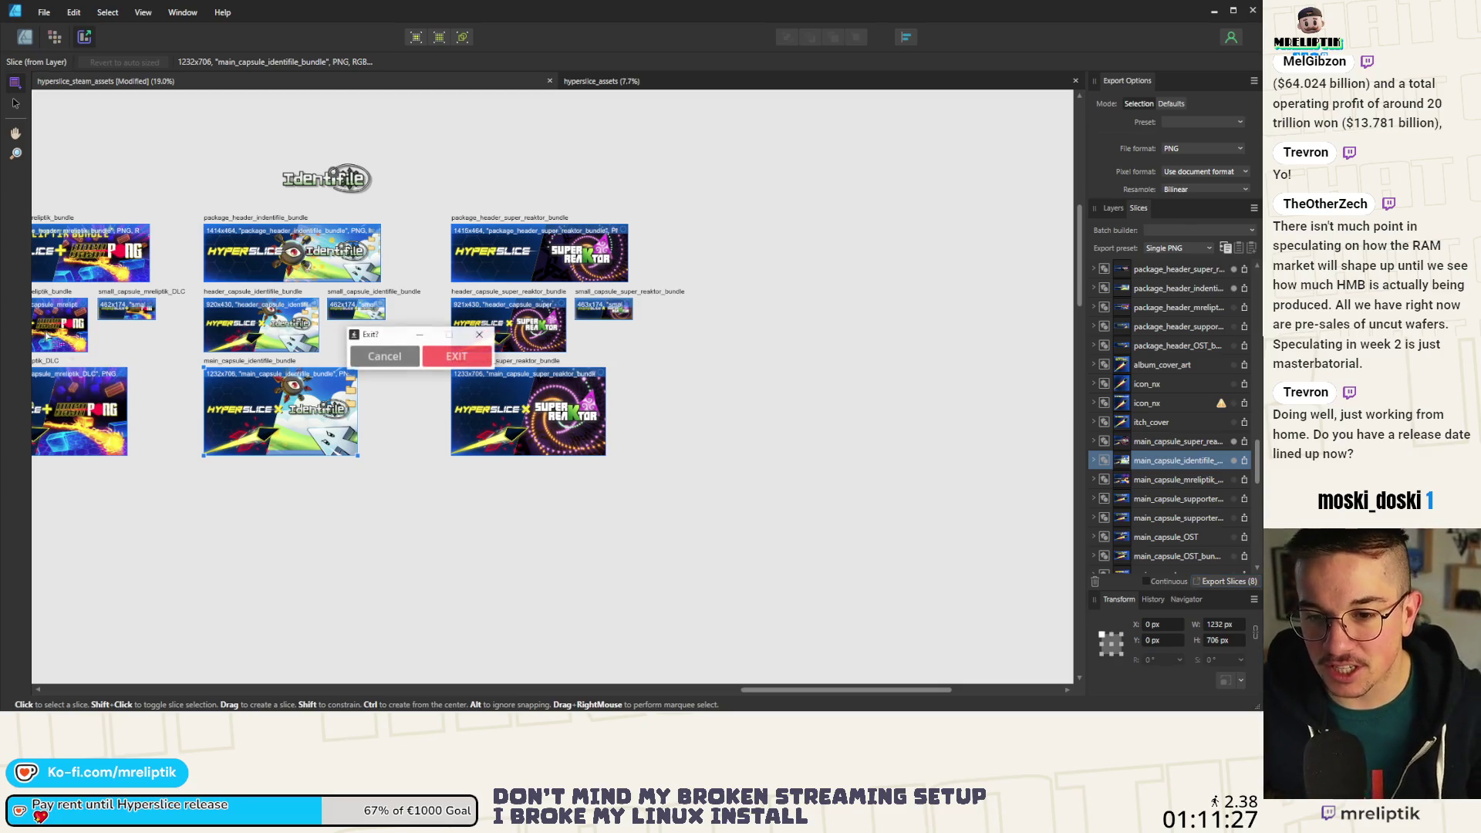
left_click(456, 367)
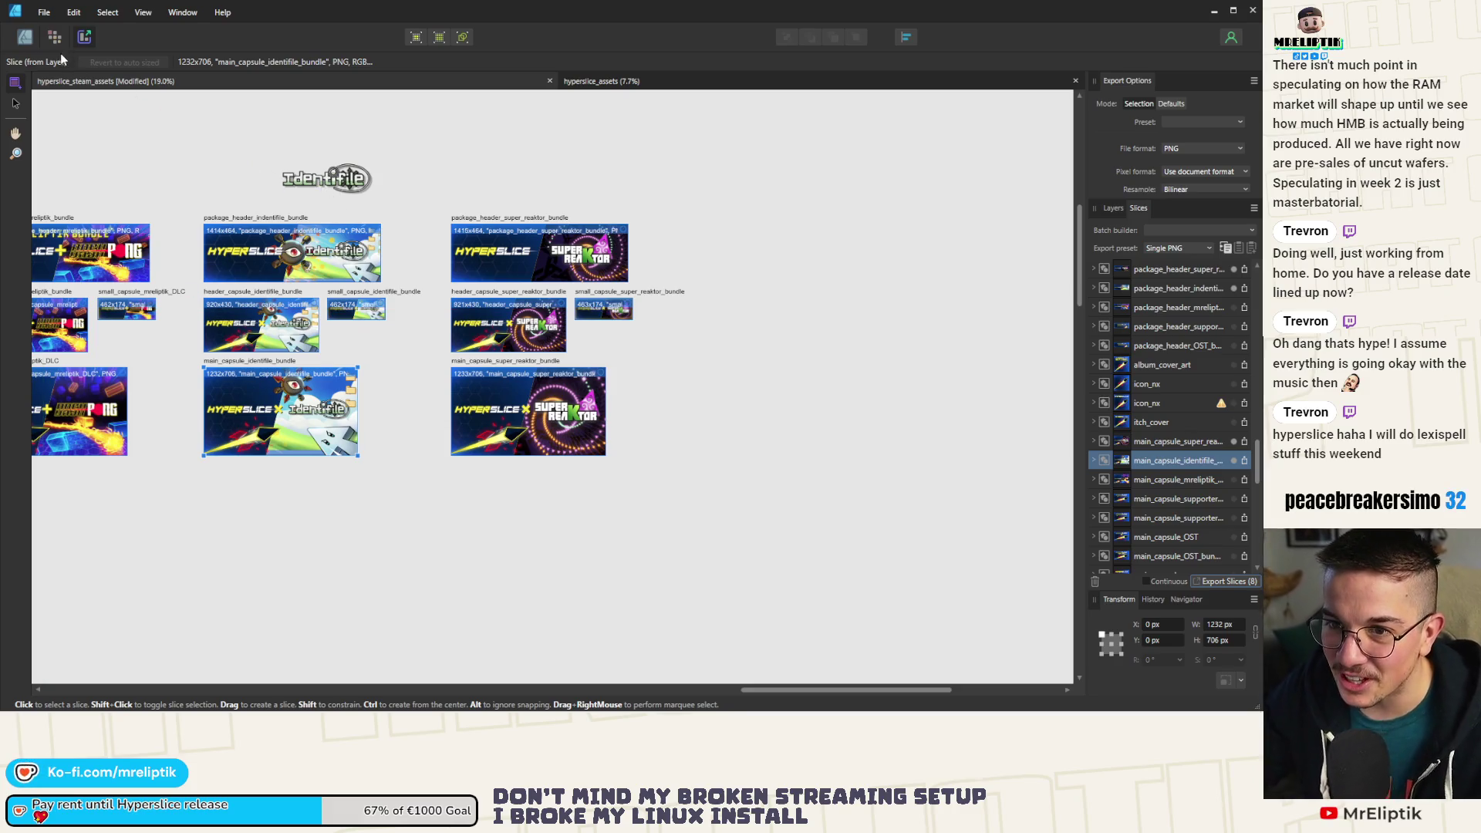
Select the main_capsule_identifile_bundle artboard and minimize Affinity Designer to show the desktop.
left_click(16, 102)
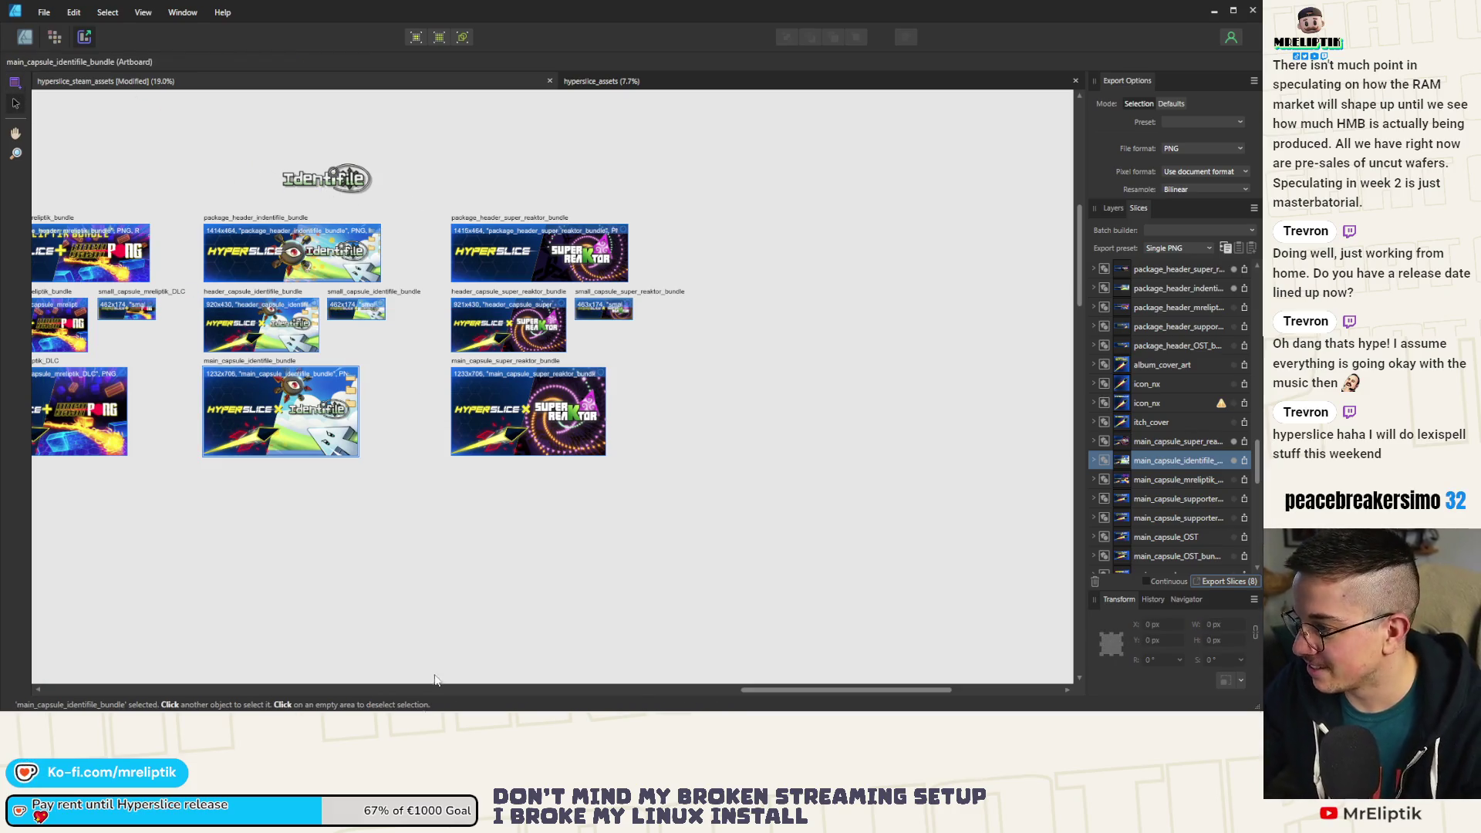
mouse_move(436, 710)
key("super+d")
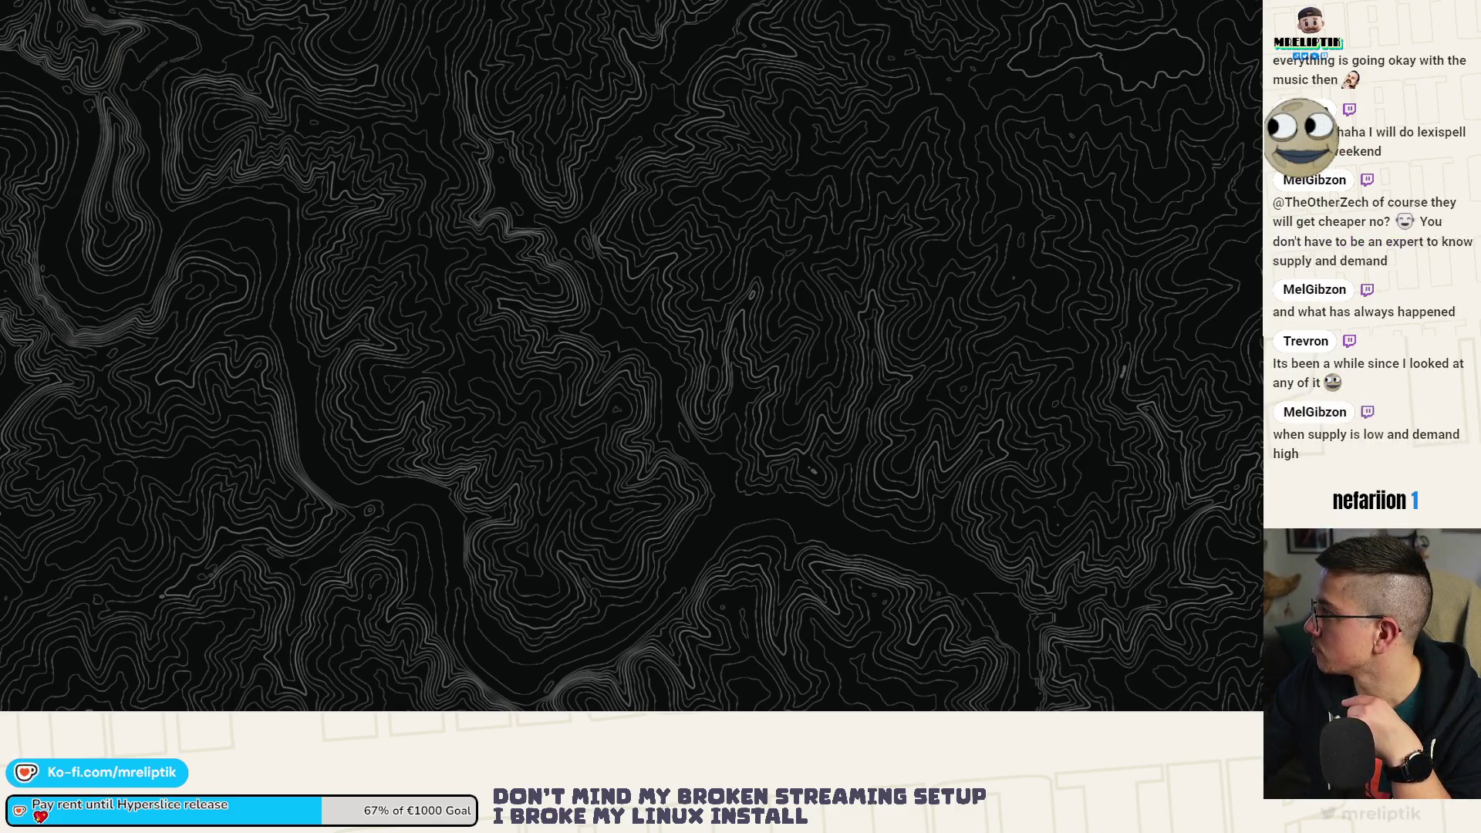
Move the four identifile bundle PNGs into the identifile folder.
key("alt+Tab")
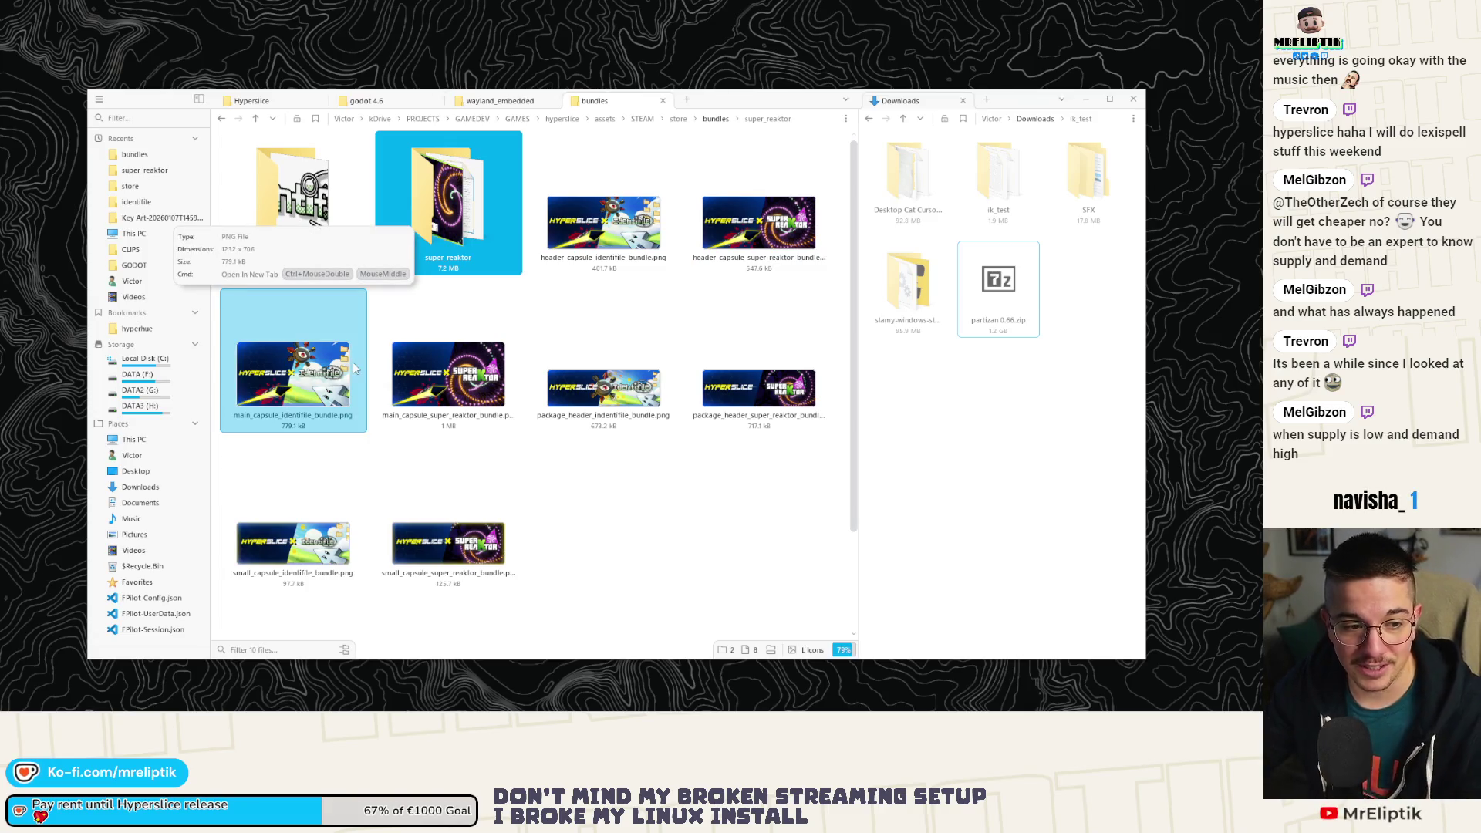
left_click(610, 293)
left_click(580, 228)
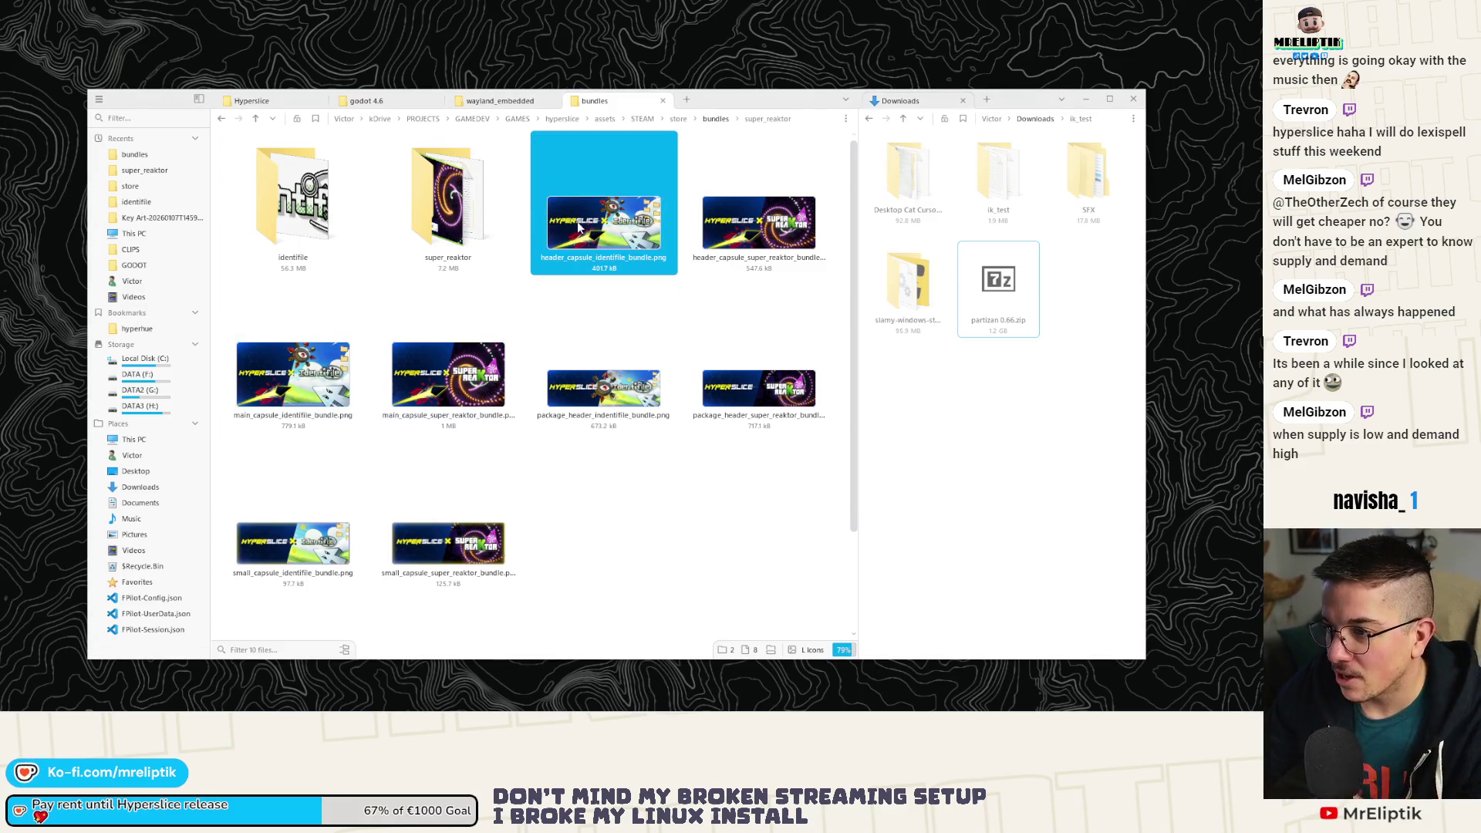
left_click(312, 386, "ctrl")
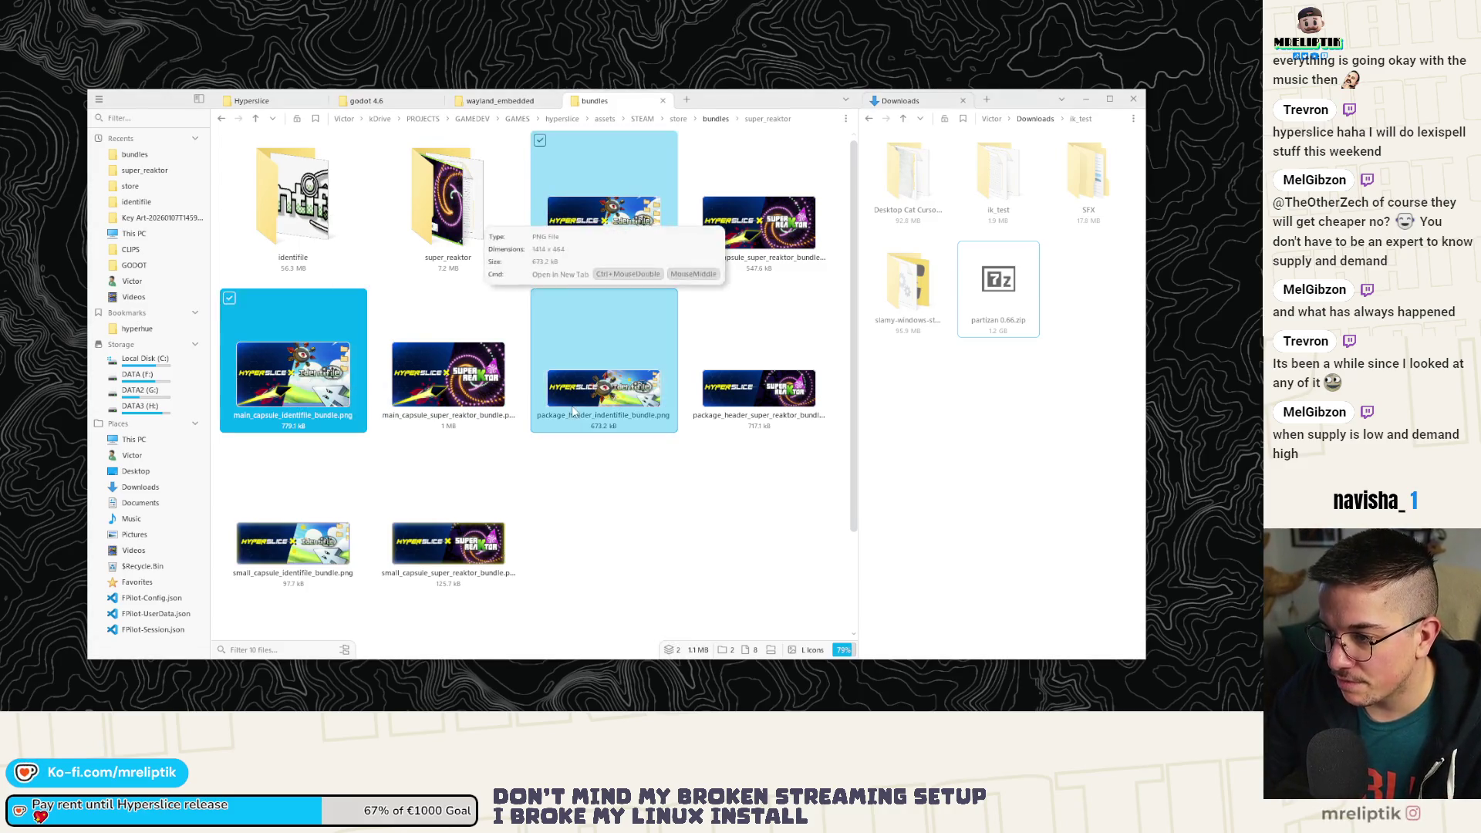
left_click(603, 385, "ctrl")
left_click(293, 544, "ctrl")
left_click_drag(602, 231, 311, 223)
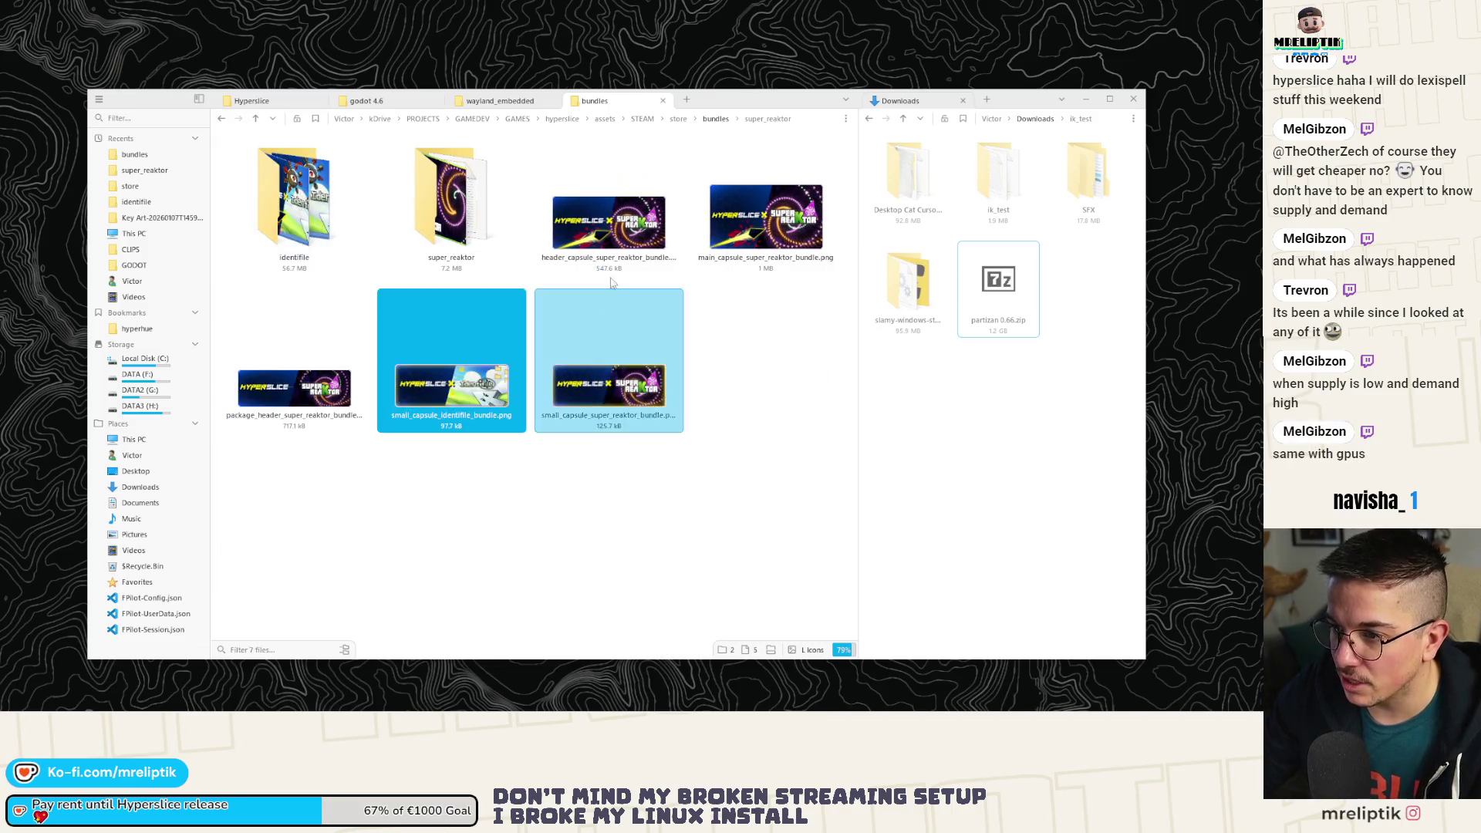
Move the four super_reaktor PNGs into the super_reaktor folder and minimize Files.
left_click(610, 224)
left_click(451, 363, "shift")
mouse_move(452, 362)
left_mouse_down()
mouse_move(500, 219)
mouse_move(494, 231)
left_mouse_up()
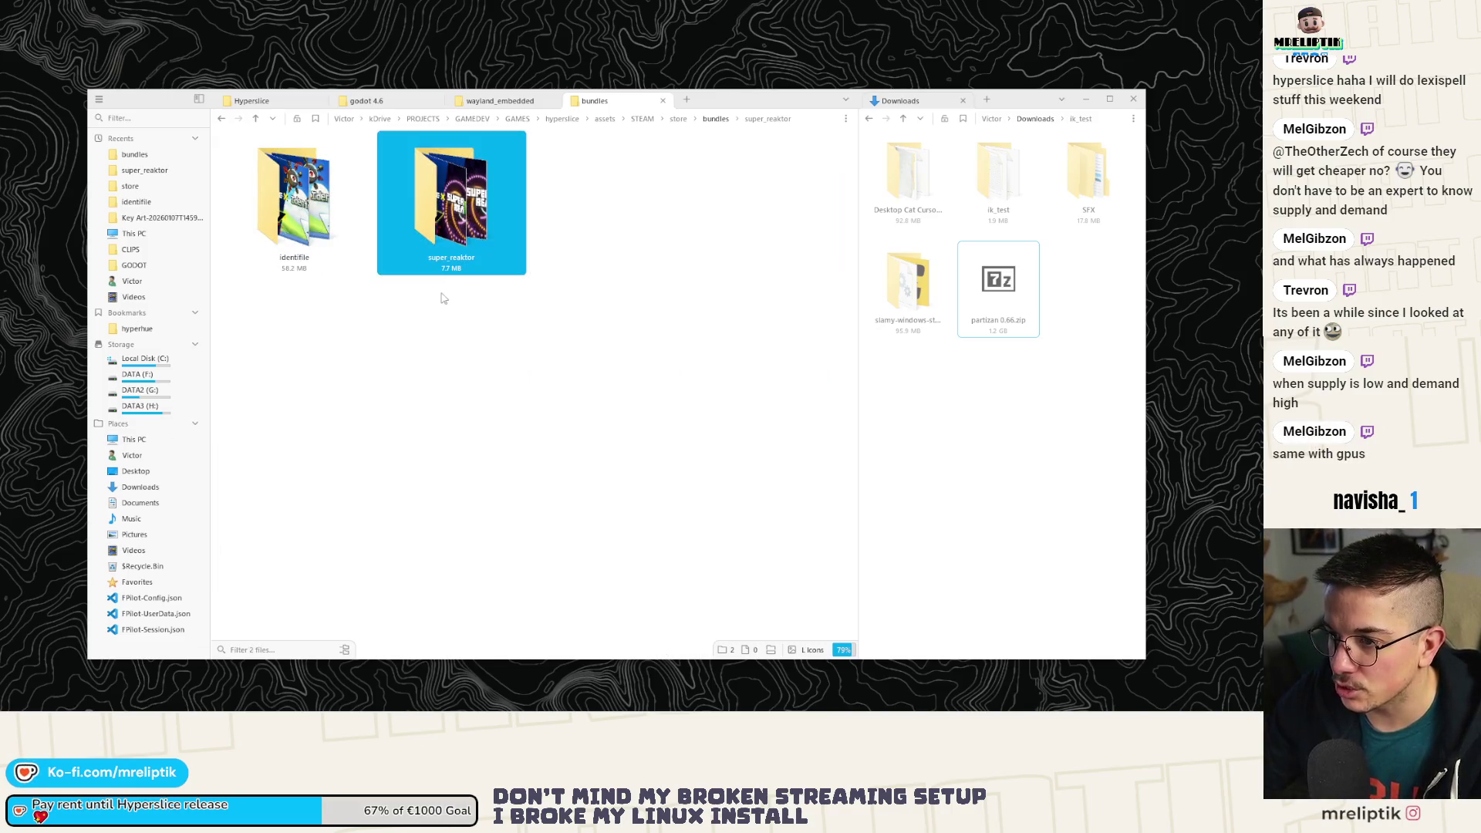
left_click(1086, 98)
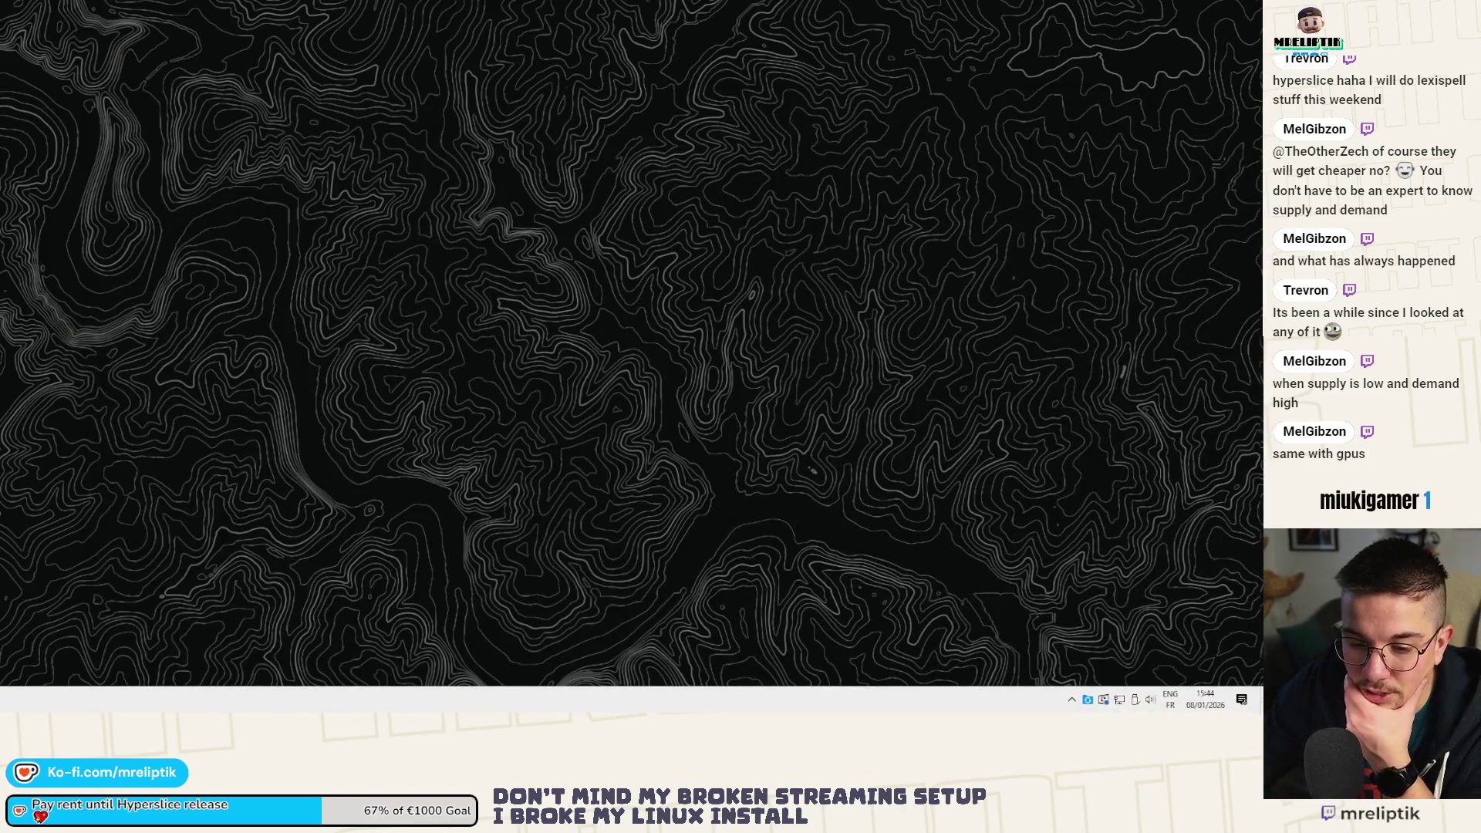
Return to the Mouse only action games bundle and open its Graphical Assets section.
left_click(2, 509)
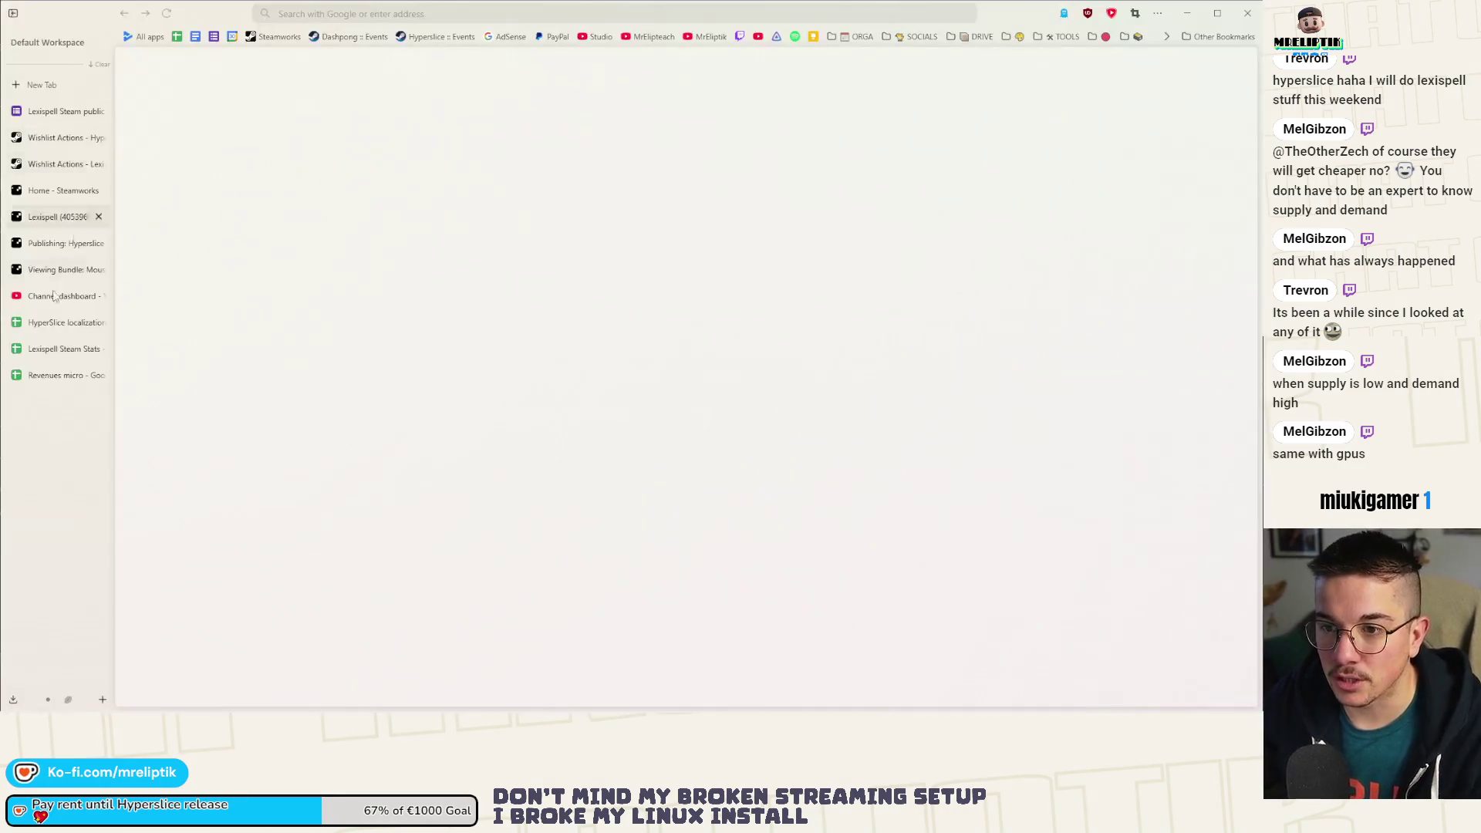
left_click(61, 271)
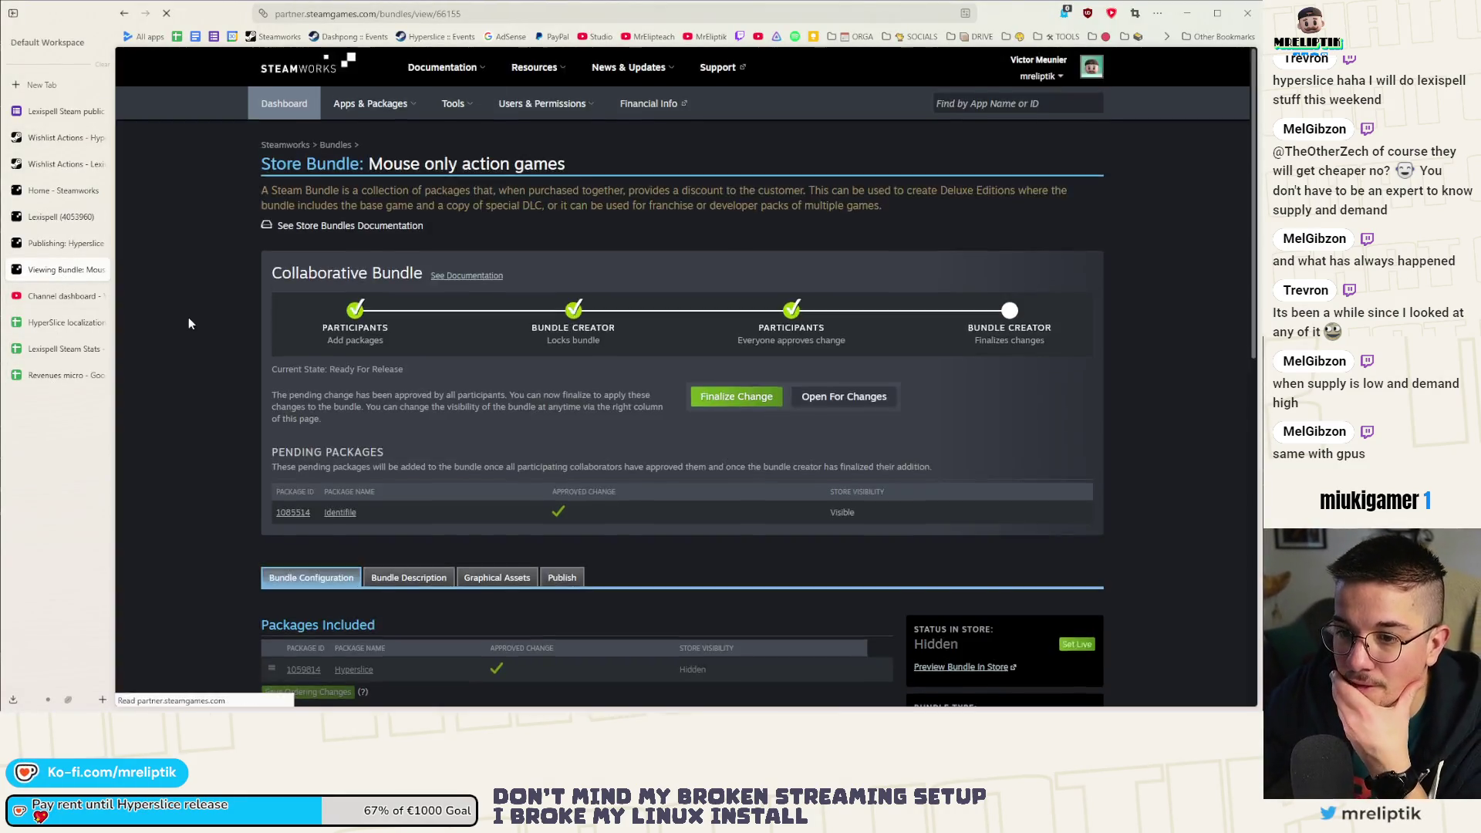
scroll(189, 317, "down", 2)
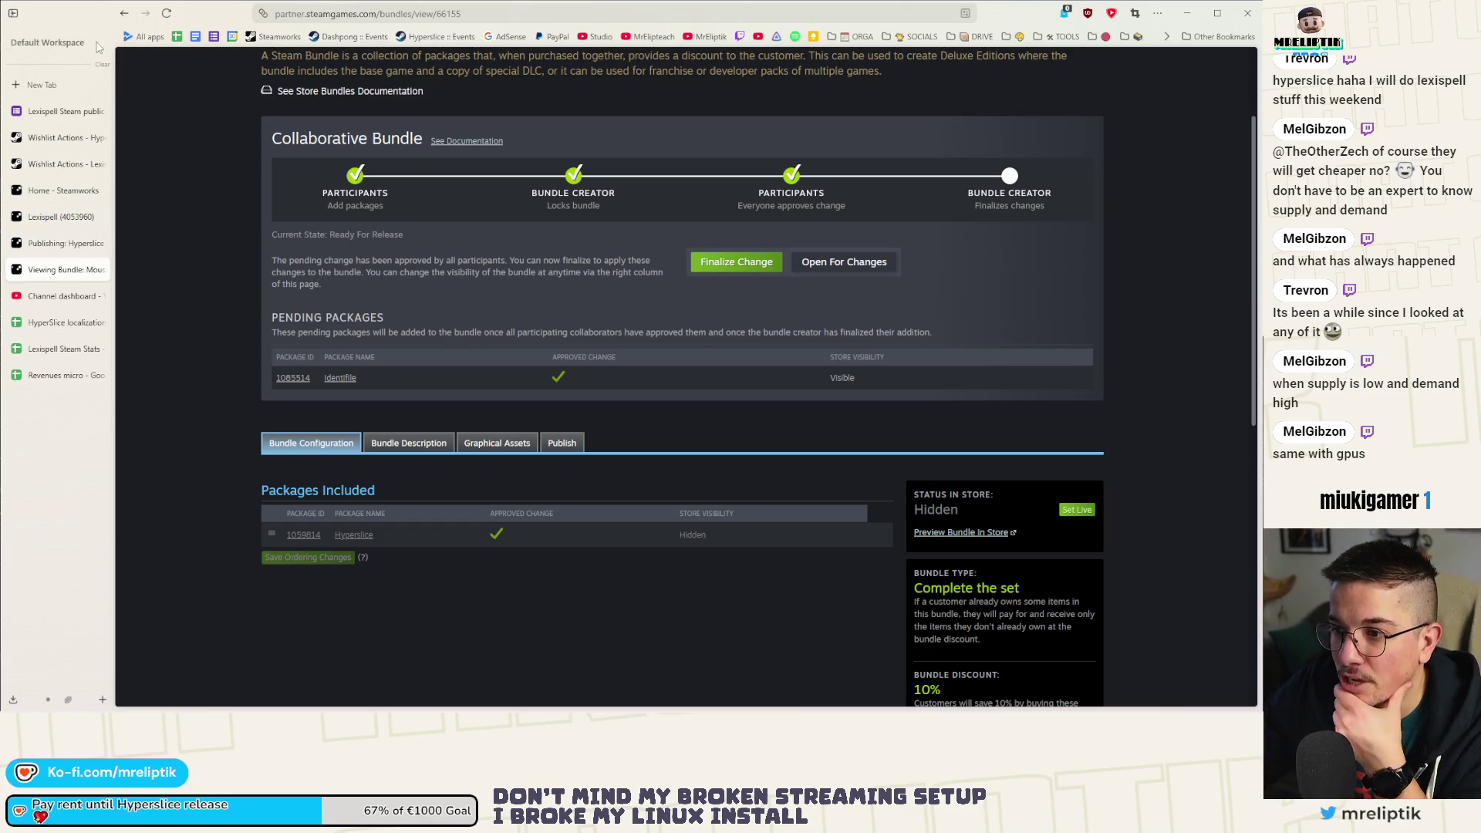
scroll(267, 362, "up", 3)
scroll(267, 362, "down", 3)
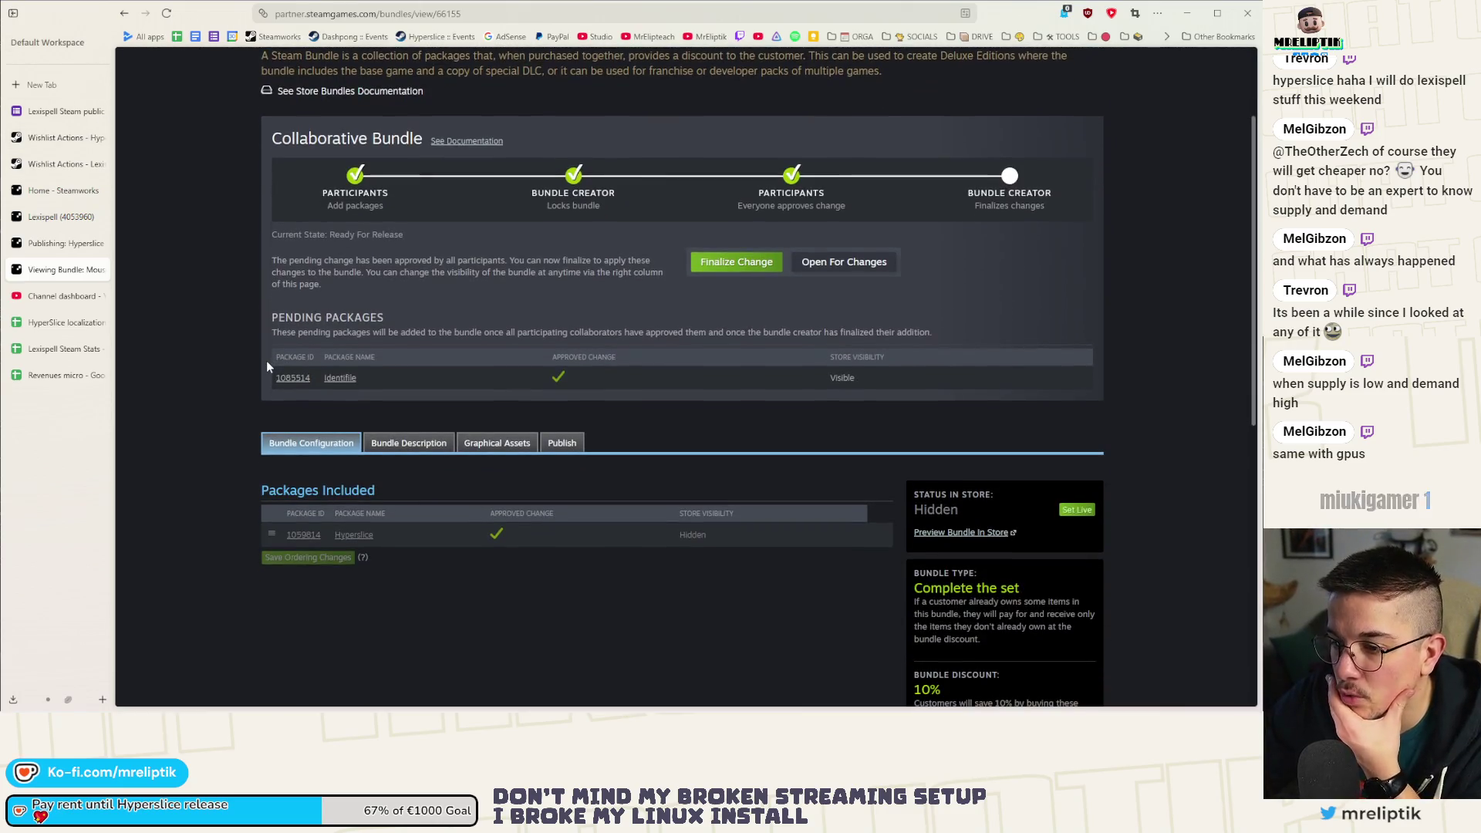
scroll(266, 362, "up", 3)
scroll(267, 369, "down", 5)
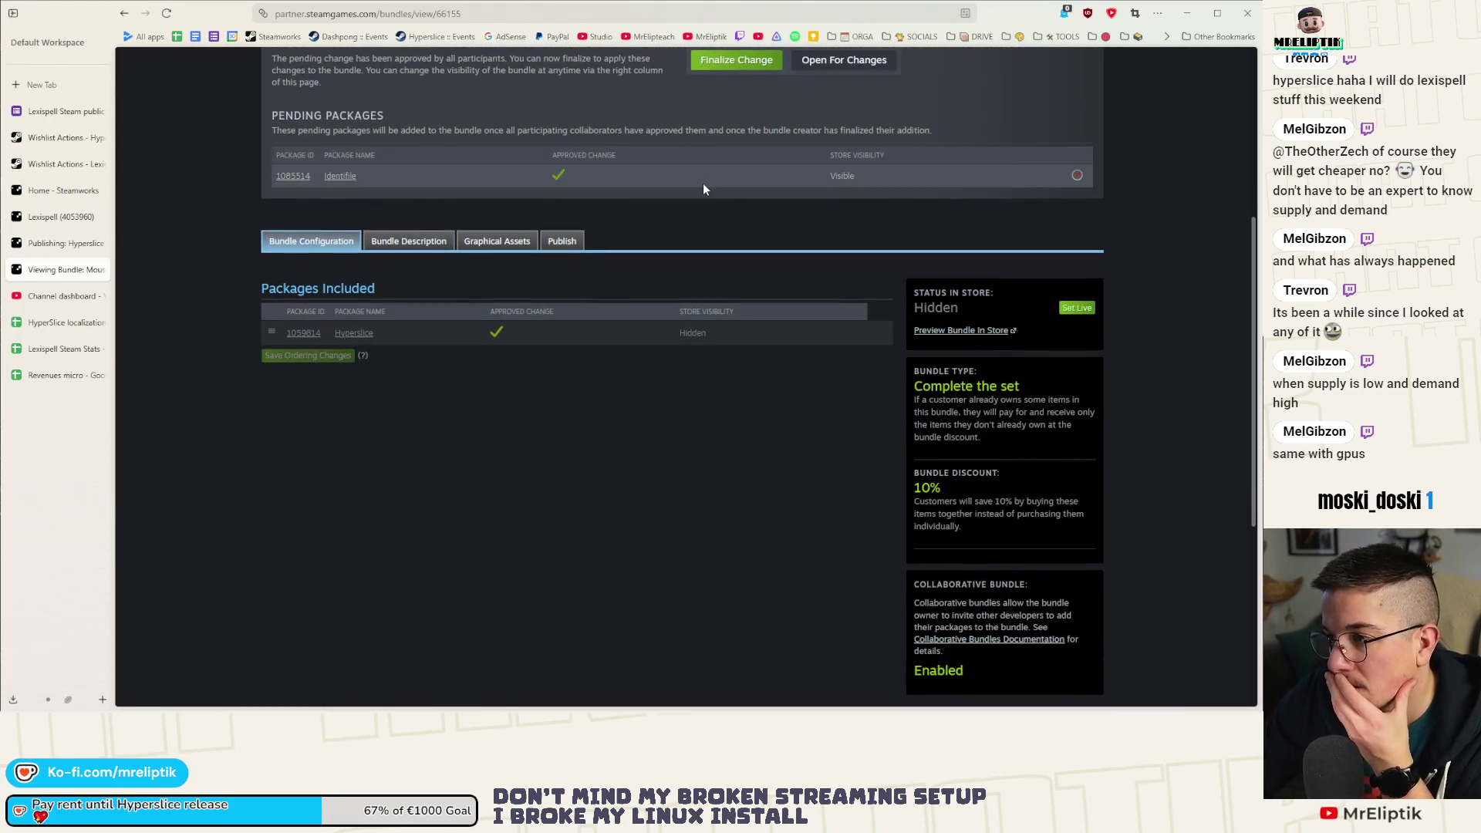
left_click(395, 241)
scroll(393, 324, "down", 1)
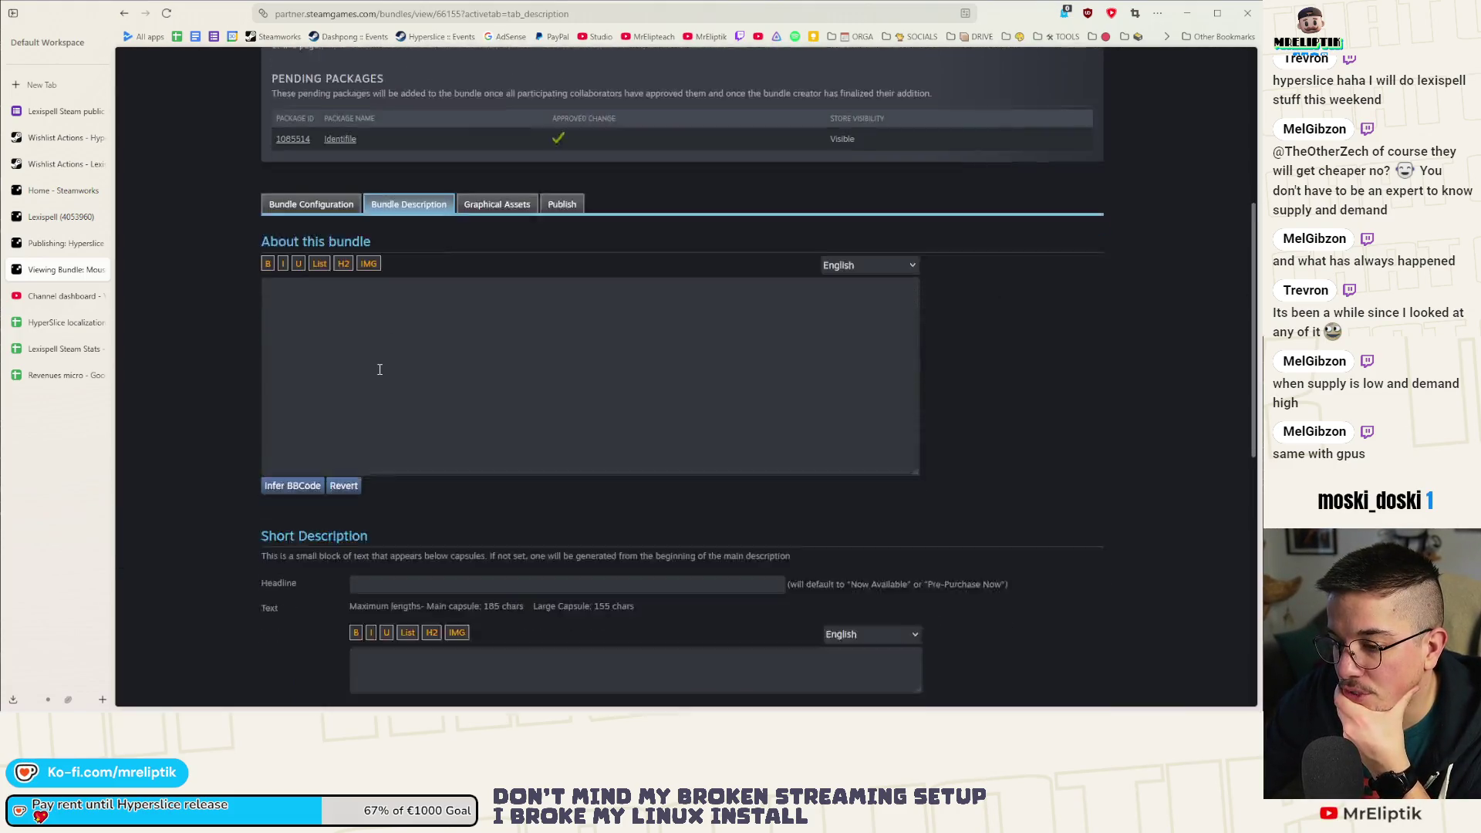
scroll(378, 368, "down", 2)
scroll(432, 359, "up", 8)
scroll(500, 344, "down", 4)
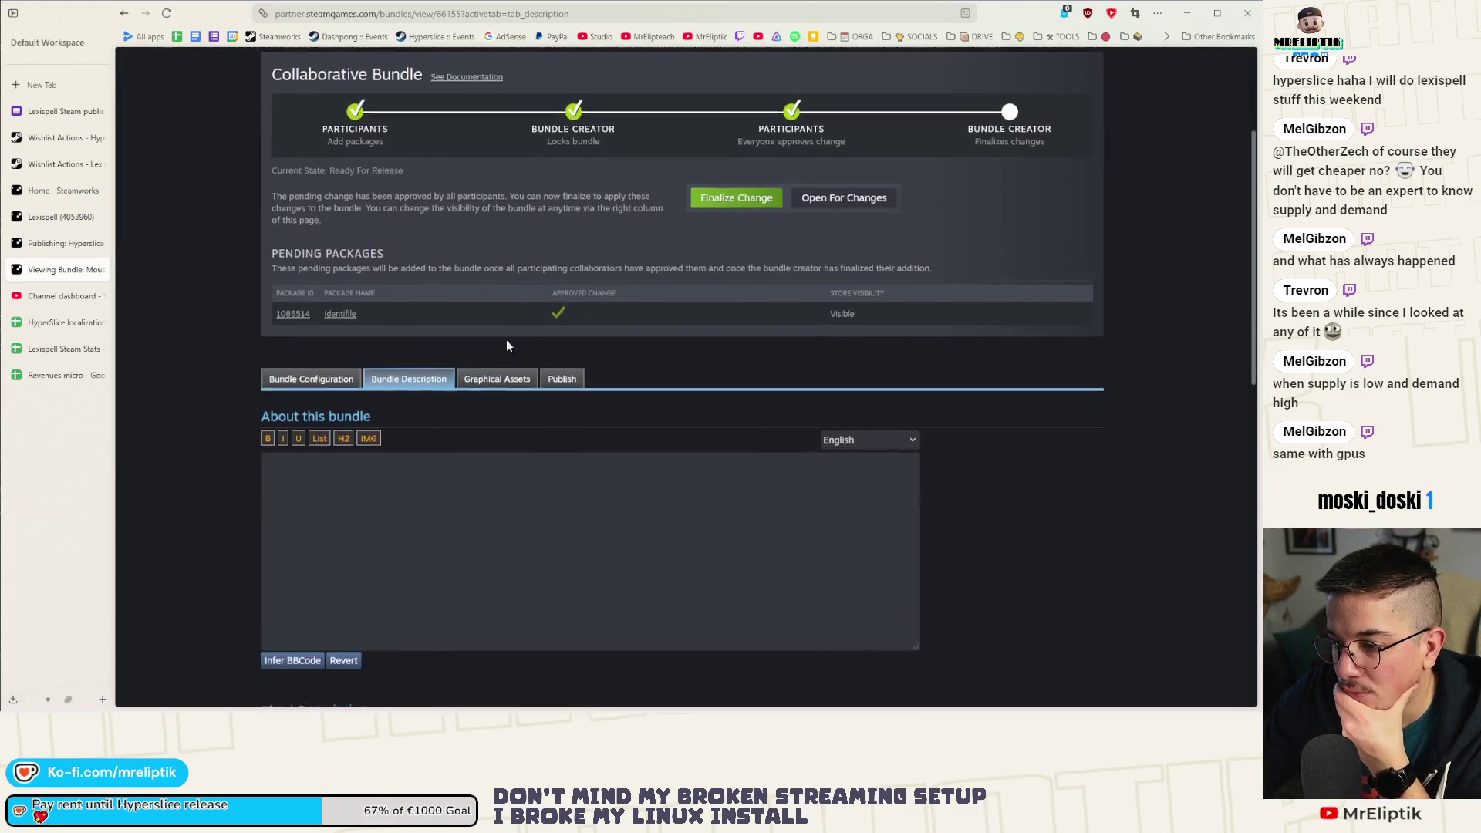
left_click(497, 379)
scroll(360, 479, "down", 3)
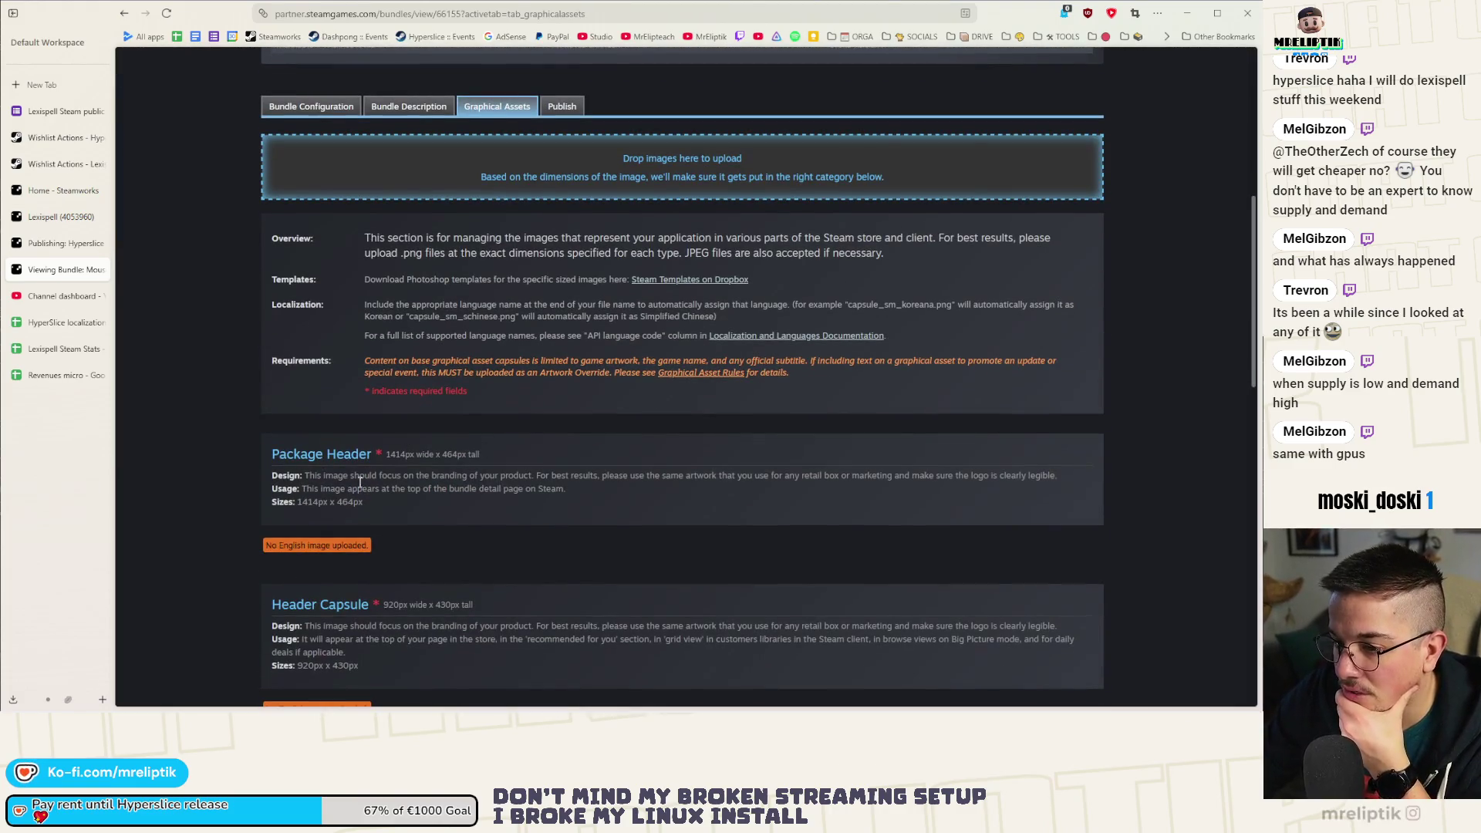
scroll(409, 417, "down", 2)
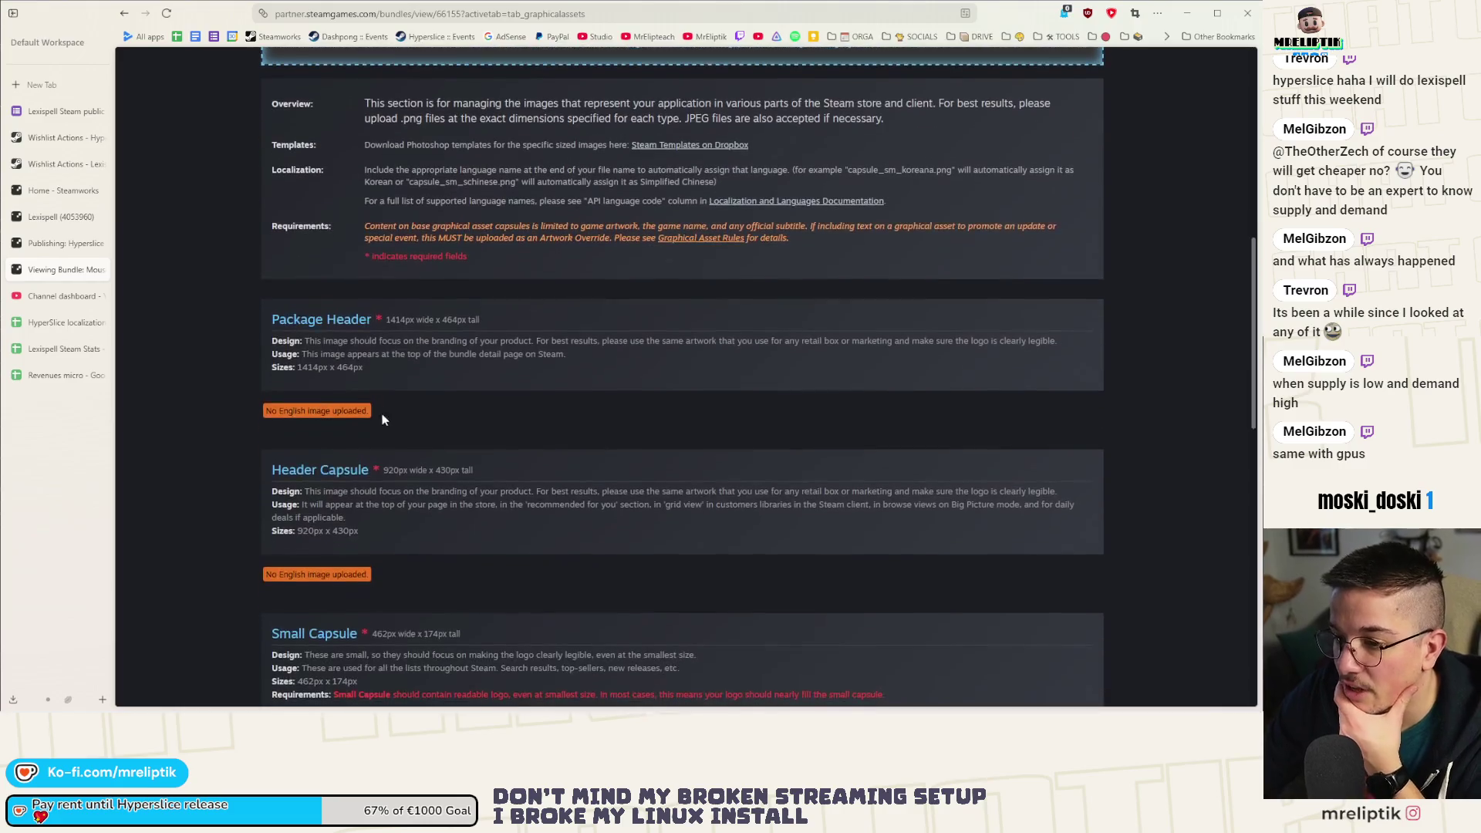
scroll(447, 397, "up", 2)
scroll(447, 404, "up", 2)
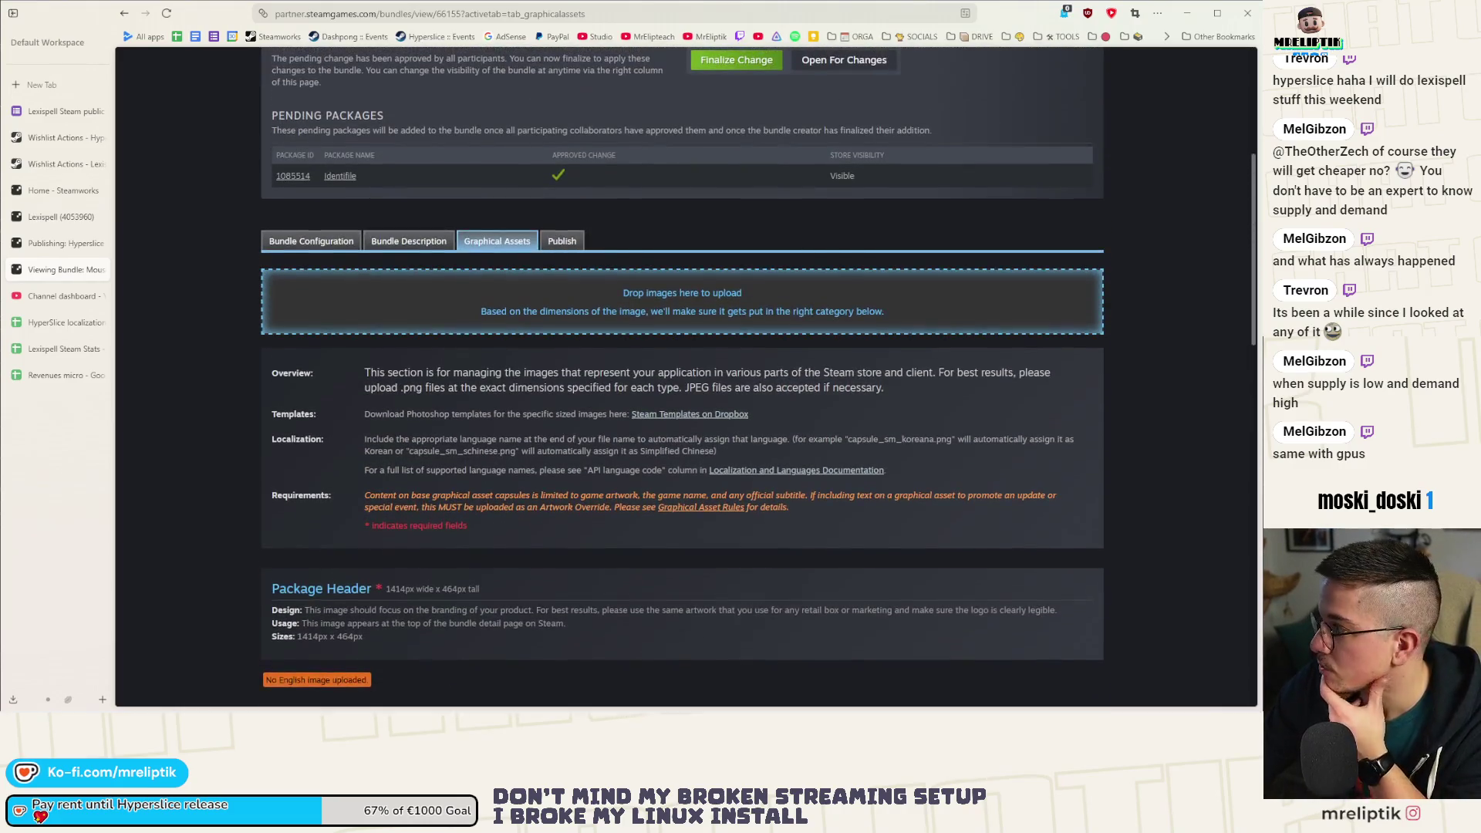
Upload the four Hyperslice x Identifile images, confirming the header and small capsule rules.
mouse_move(950, 340)
left_mouse_down()
mouse_move(586, 262)
mouse_move(588, 359)
left_mouse_up()
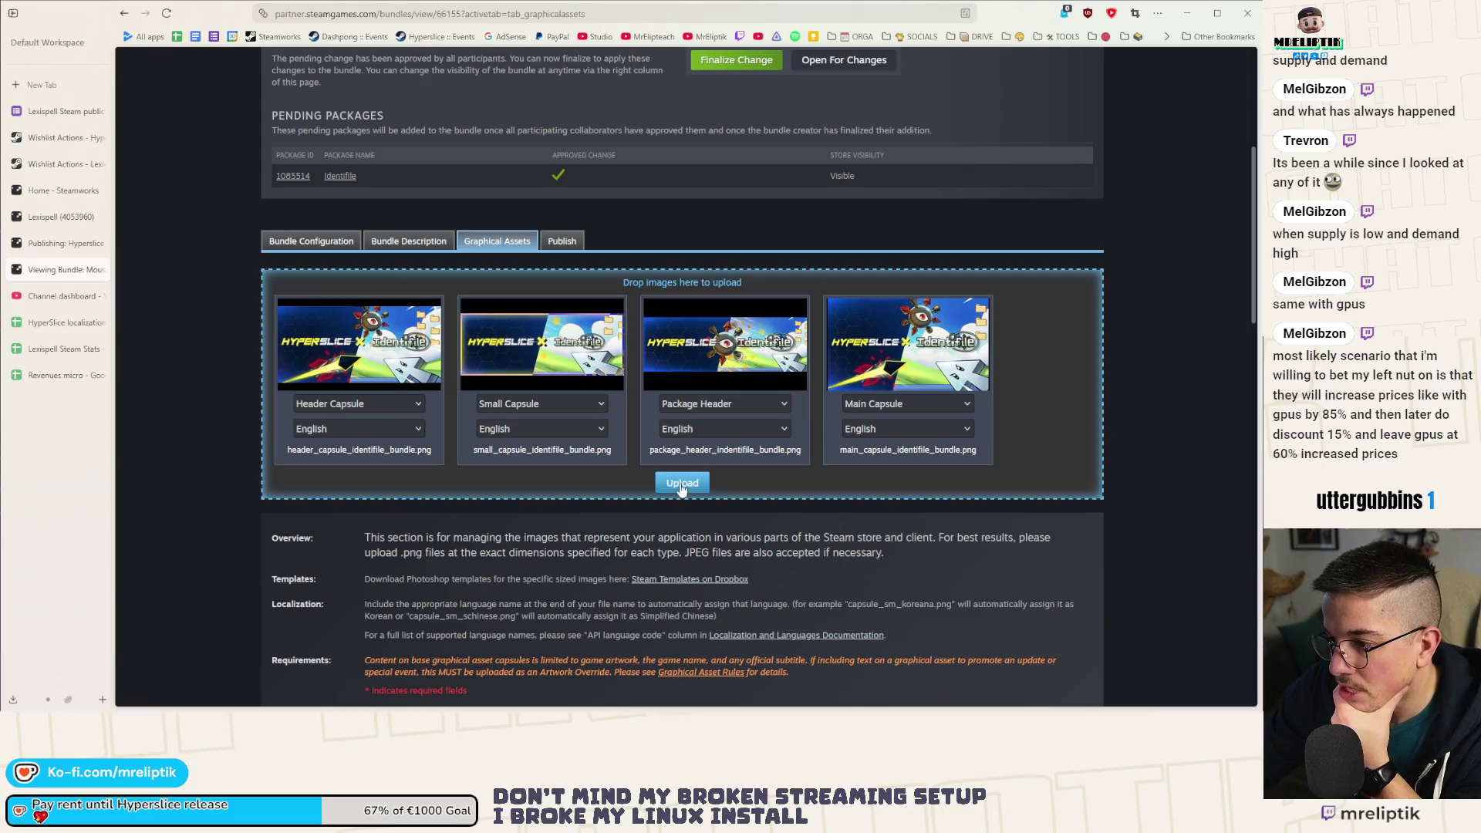
left_click(682, 483)
left_click(675, 208)
left_click(676, 243)
left_click(676, 366)
left_click(676, 401)
Confirm the package header and main capsule logo and text rules, and finish the upload.
scroll(673, 433, "down", 2)
left_click(676, 343)
left_click(676, 379)
left_click(677, 464)
left_click(677, 499)
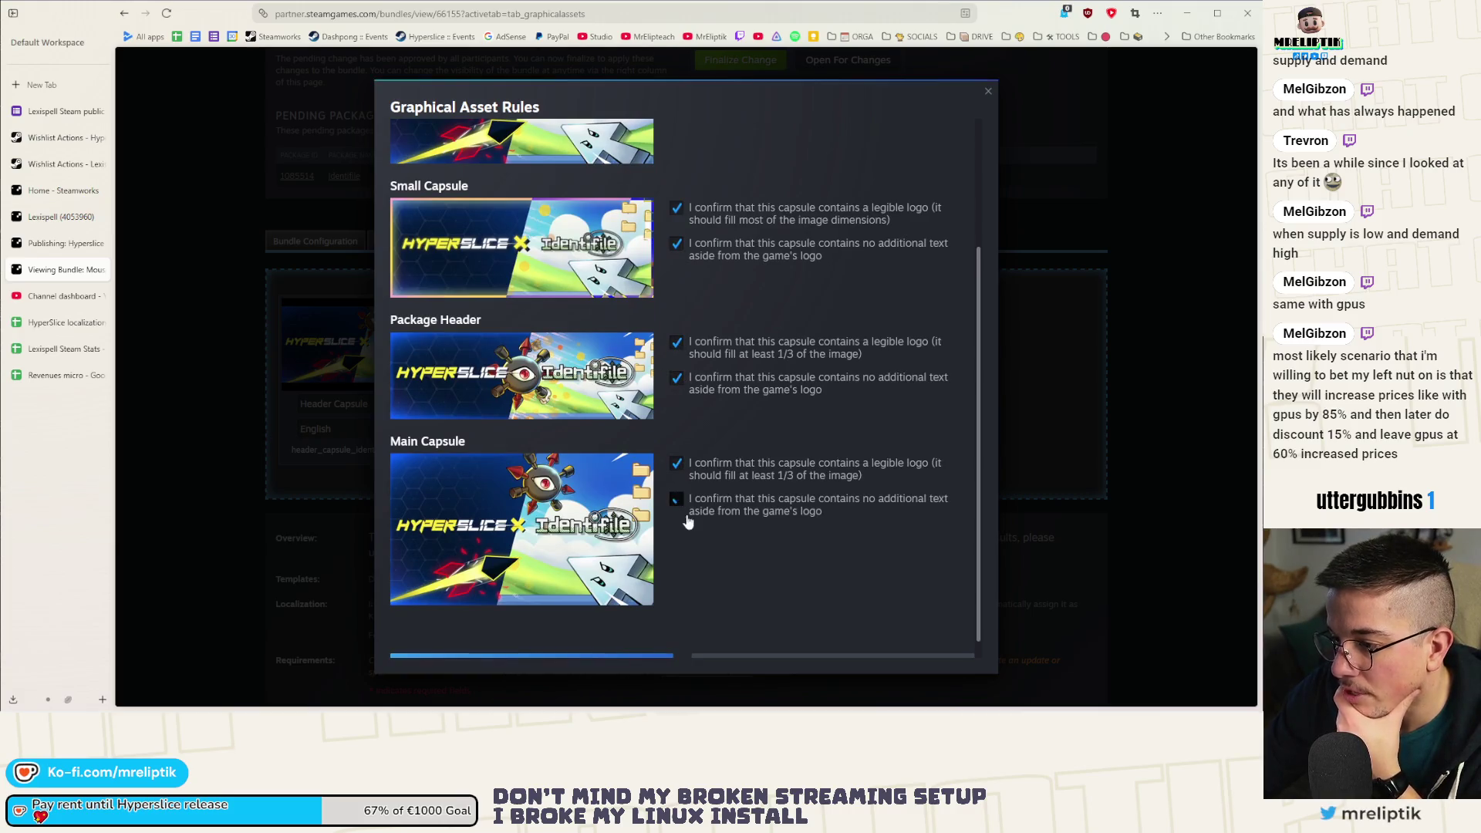
scroll(682, 510, "down", 2)
left_click(533, 646)
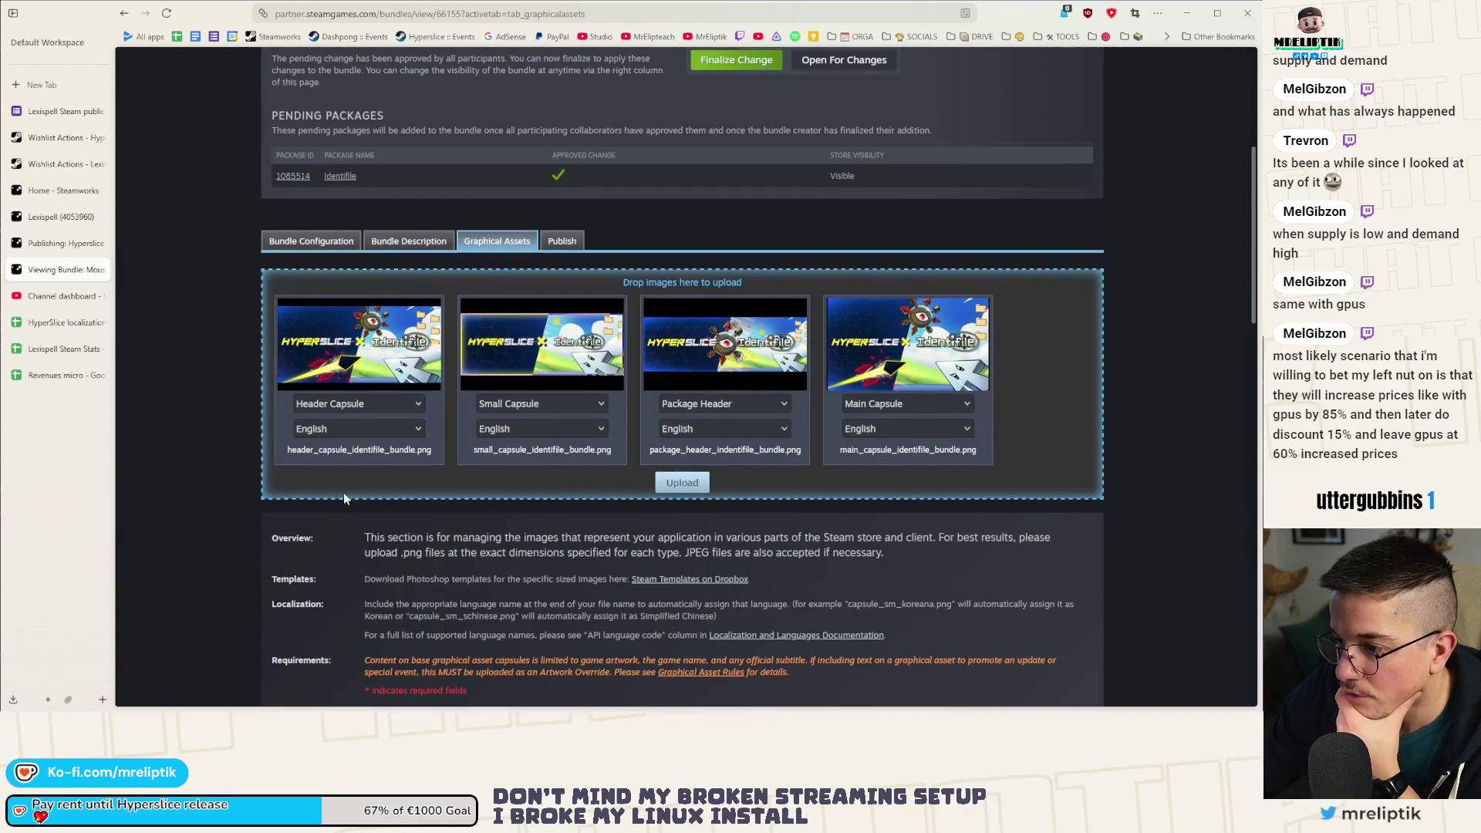
Open the bundle's description editor and view its included packages.
scroll(724, 320, "down", 6)
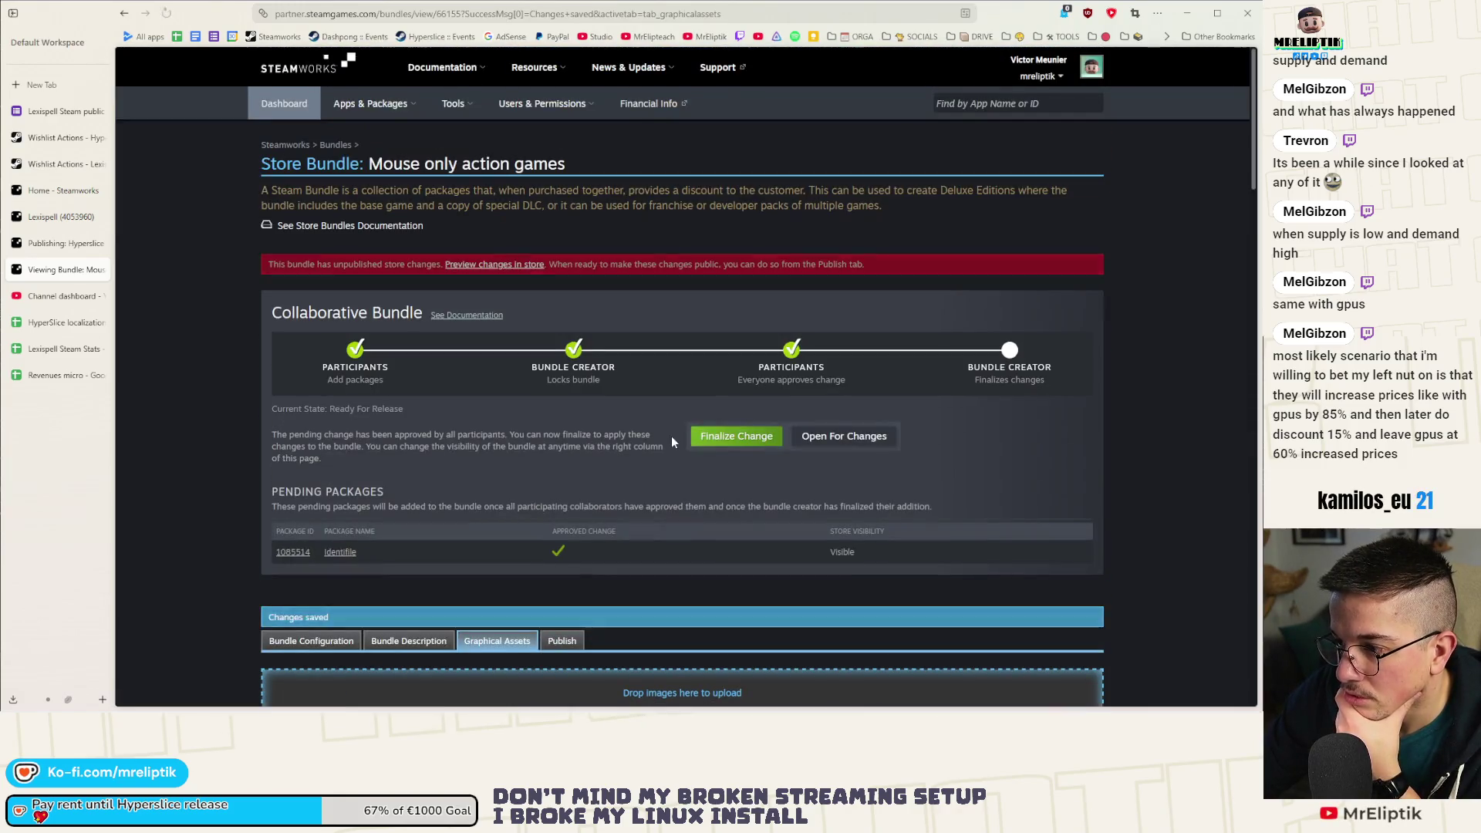
scroll(589, 432, "down", 10)
scroll(589, 434, "down", 12)
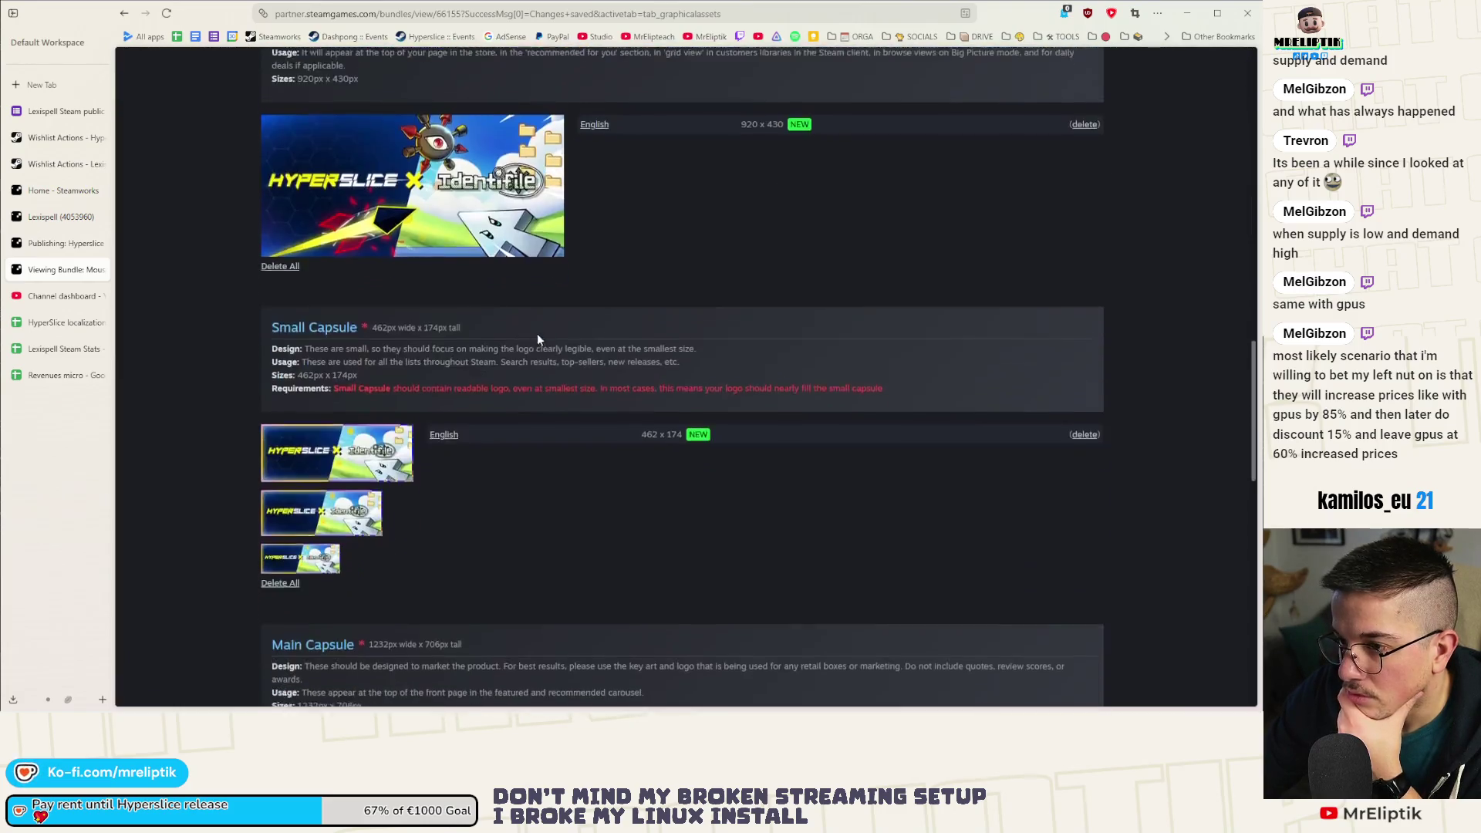
scroll(540, 360, "down", 5)
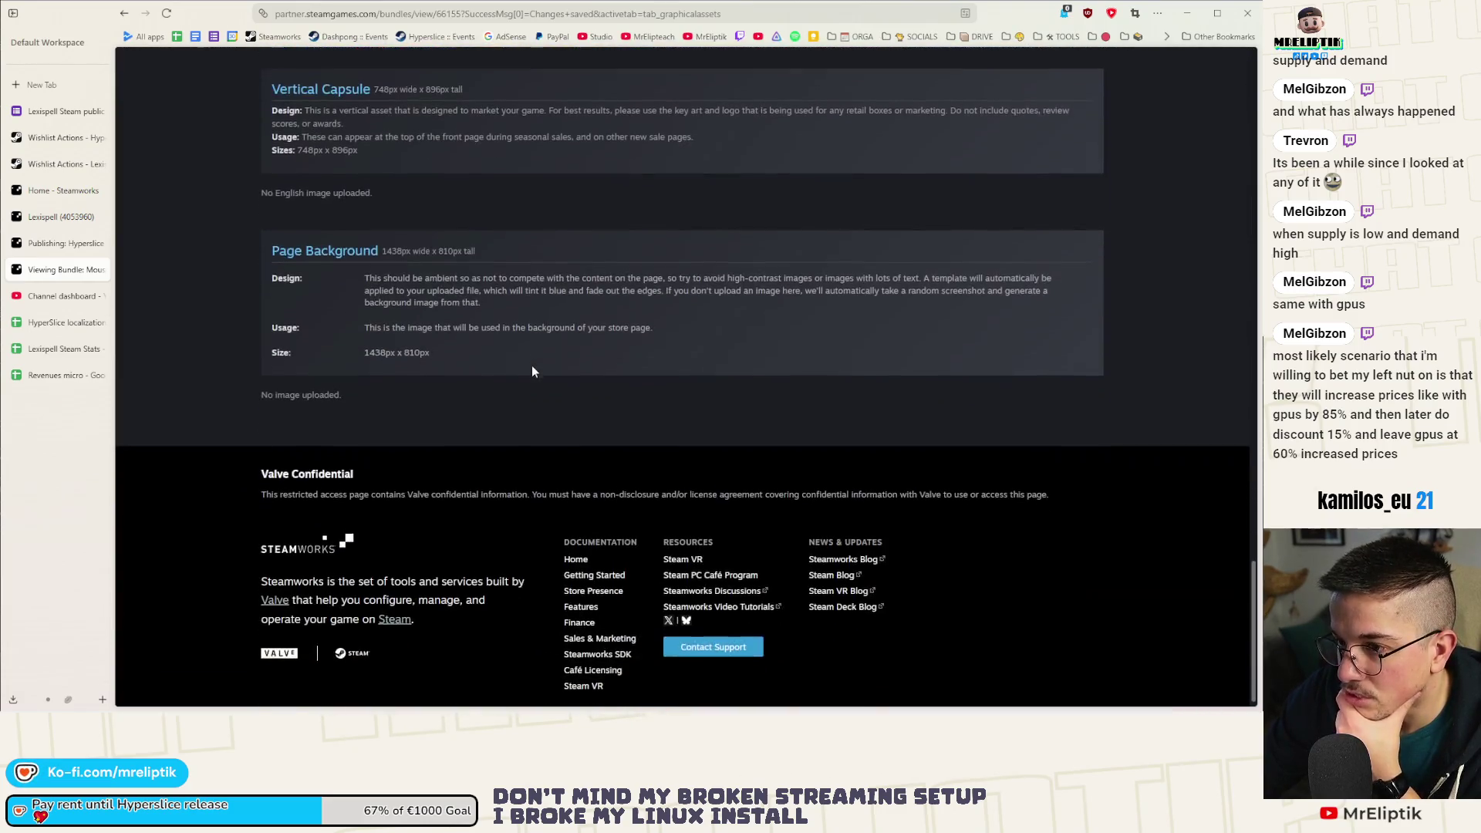
scroll(550, 379, "up", 20)
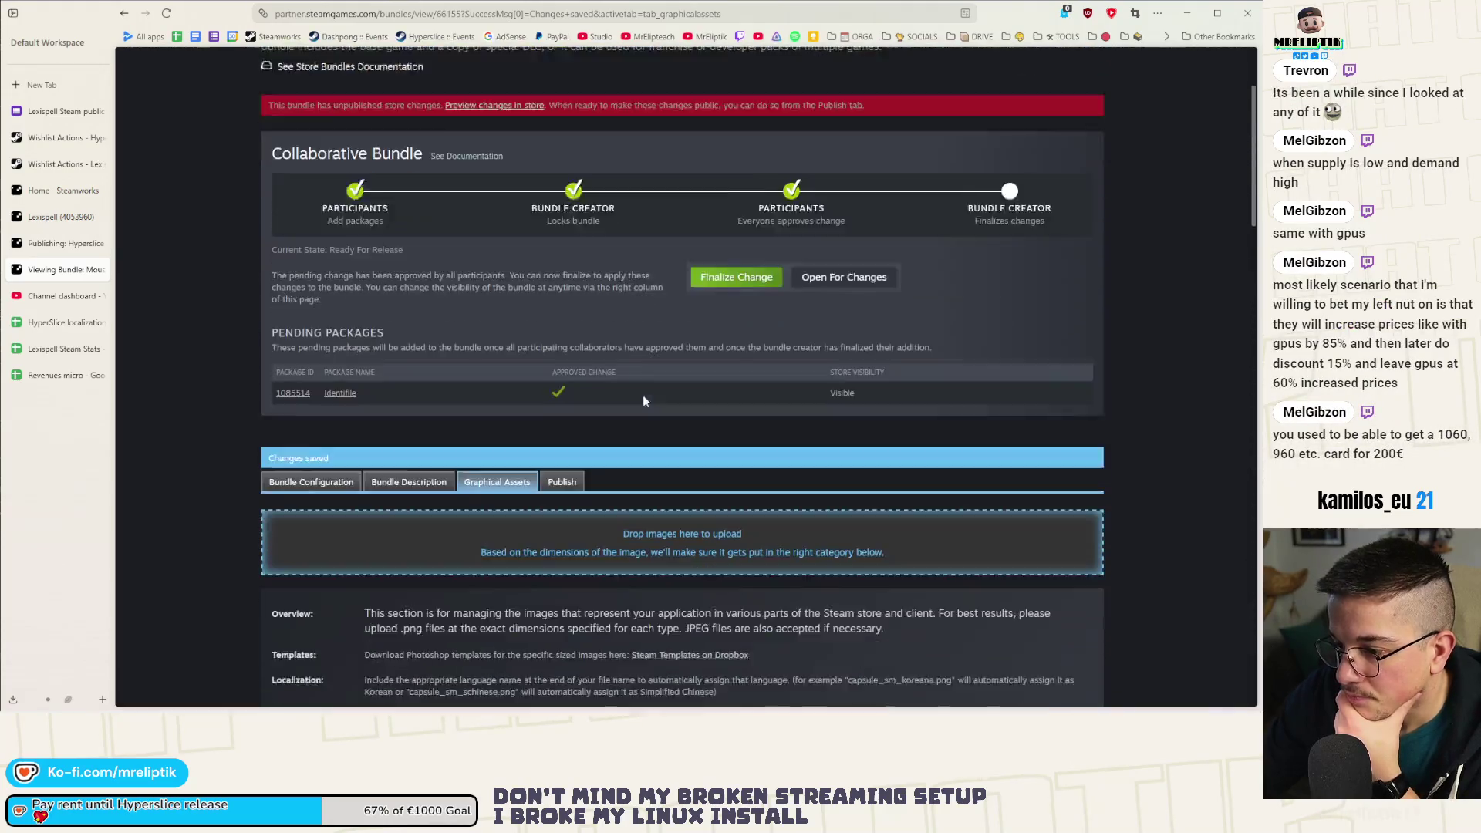
scroll(642, 395, "down", 2)
left_click(409, 371)
left_click(325, 369)
Paste the game description into About this bundle under an Identifile heading.
left_click(423, 375)
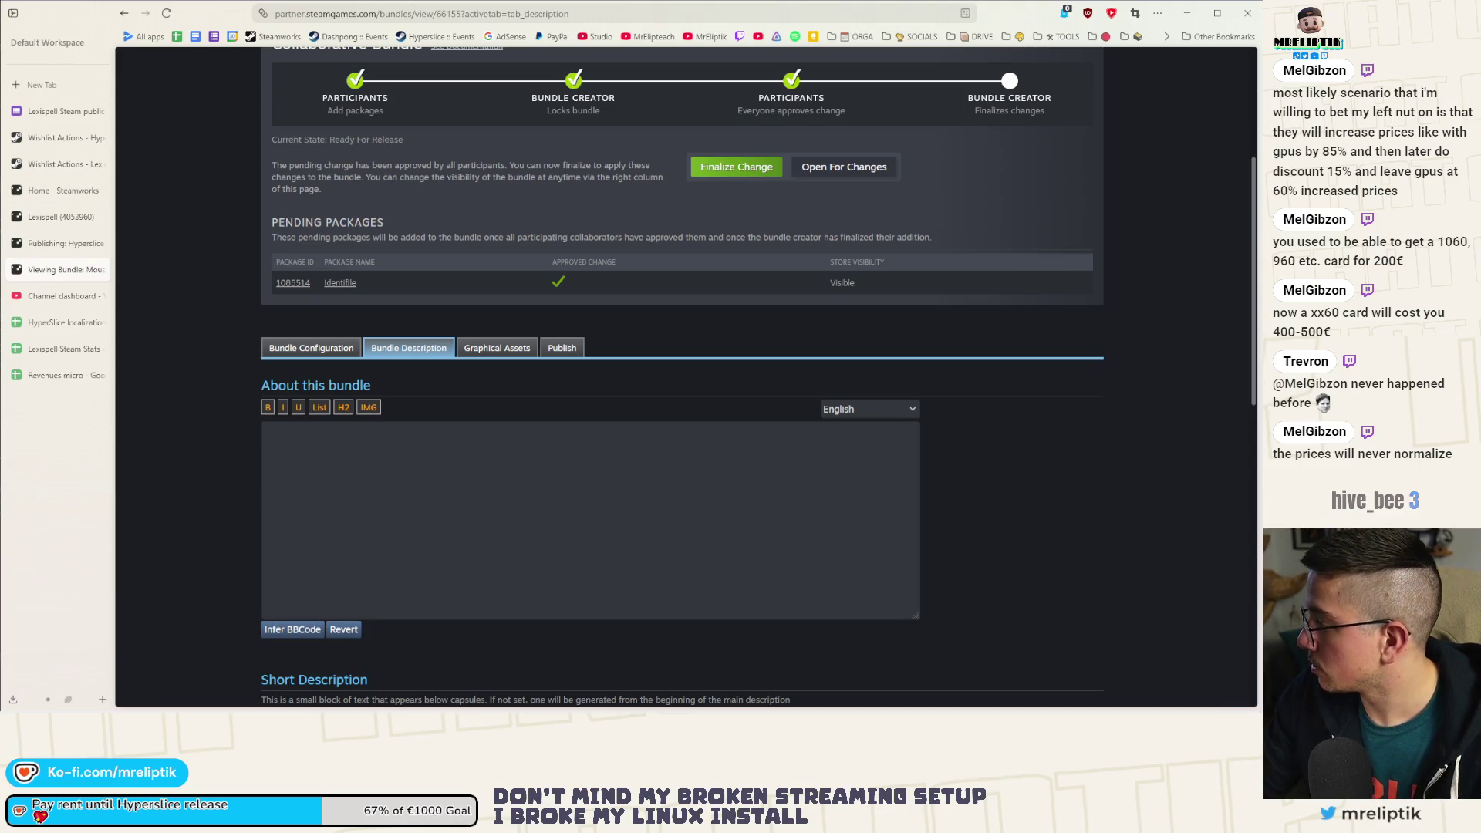
left_click(311, 469)
type("Become the ultimate desktop cursor in a deeply infected operating system! Navigate folders like dungeon rooms, delete viruses, and level up with EXEs in this action-packed roguelike.")
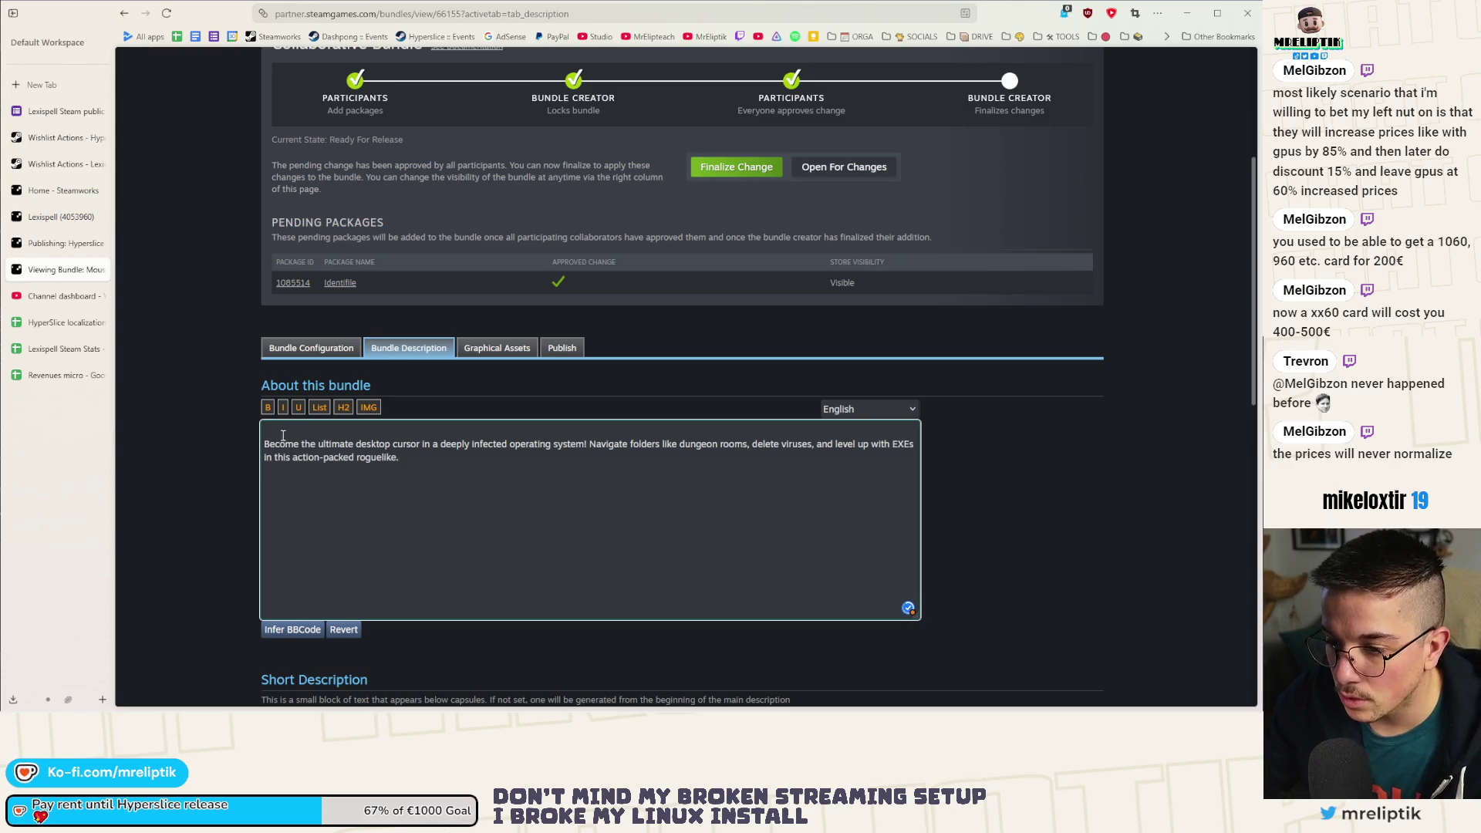
left_click(344, 408)
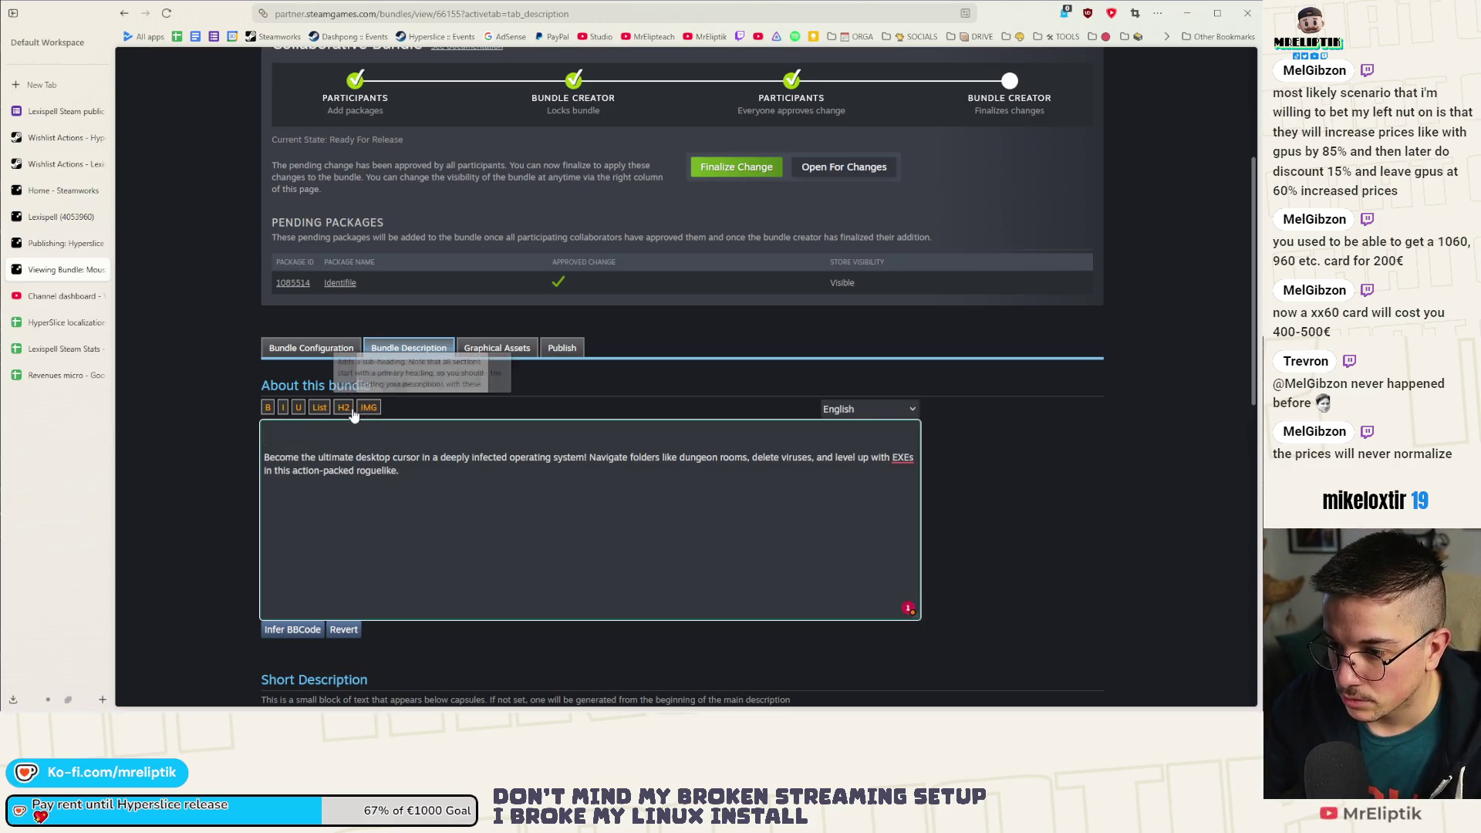
type("Identifile")
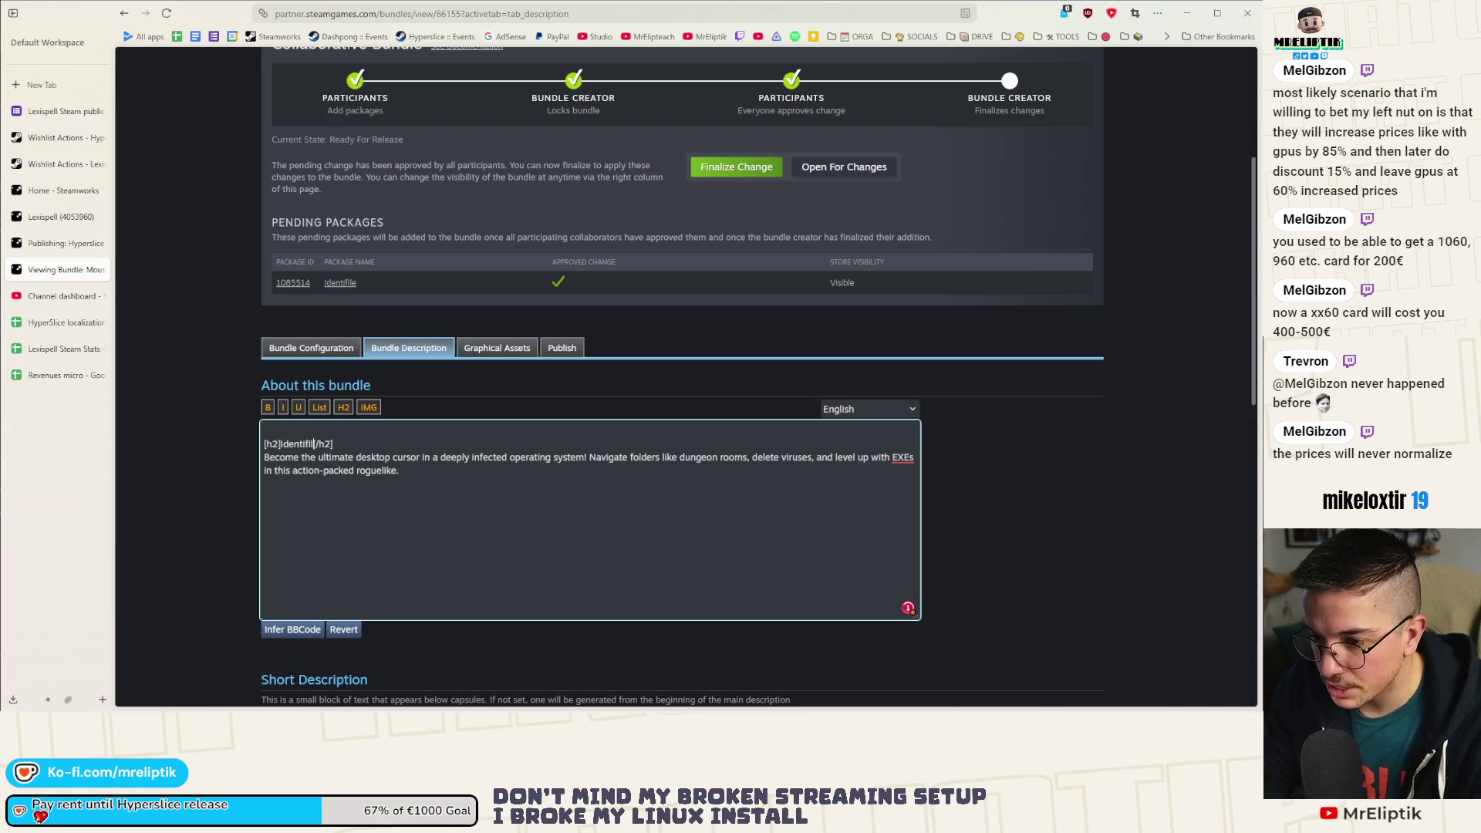
Add a second copy of the heading and paragraph, renaming its heading to Hyperslice.
key("ctrl+a")
key("ctrl+c")
left_click(333, 471)
key("Return")
key("BackSpace")
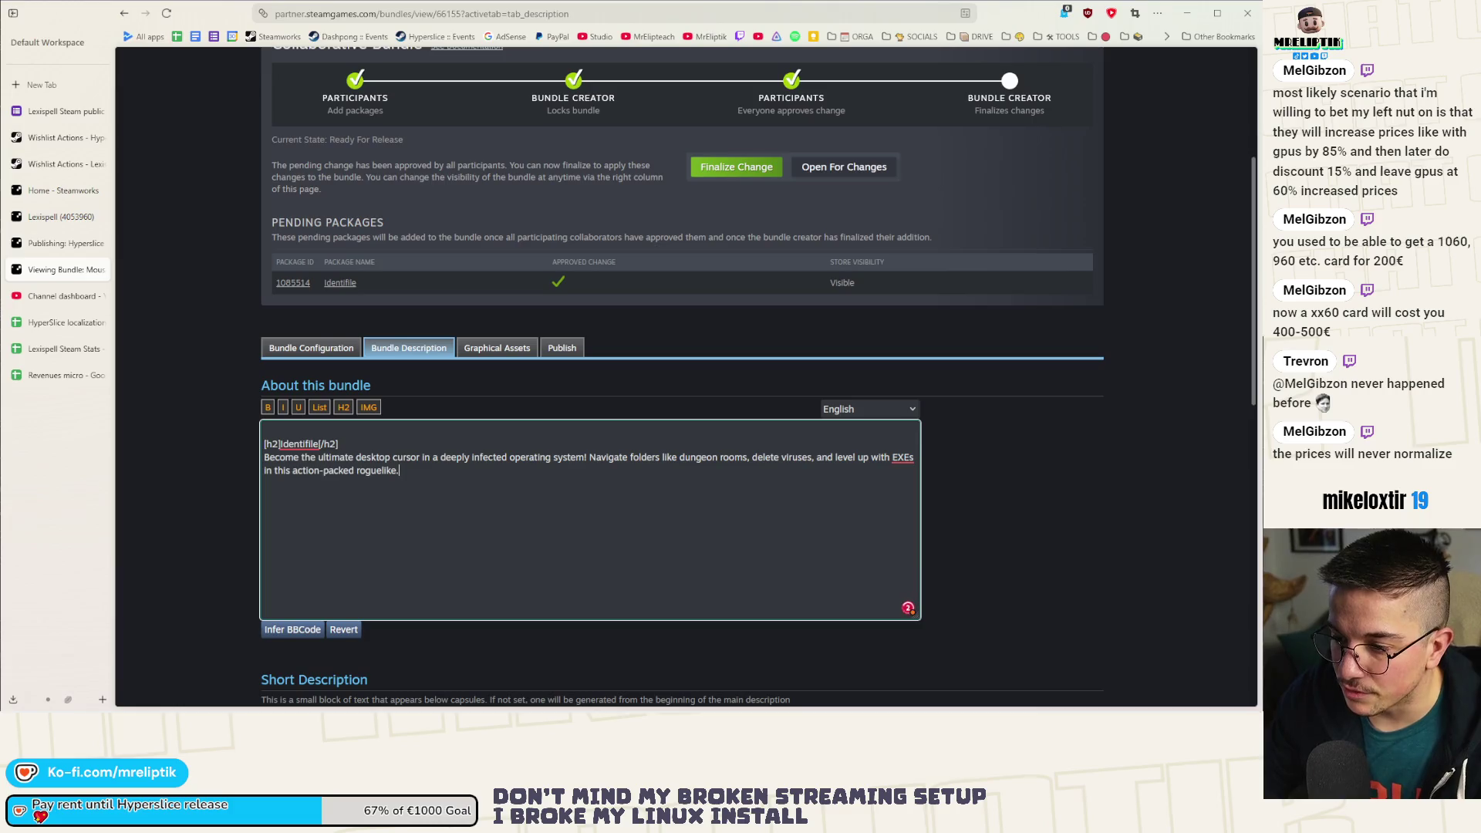
key("Return")
key("ctrl+v")
double_click(301, 497)
type("Hyperslice")
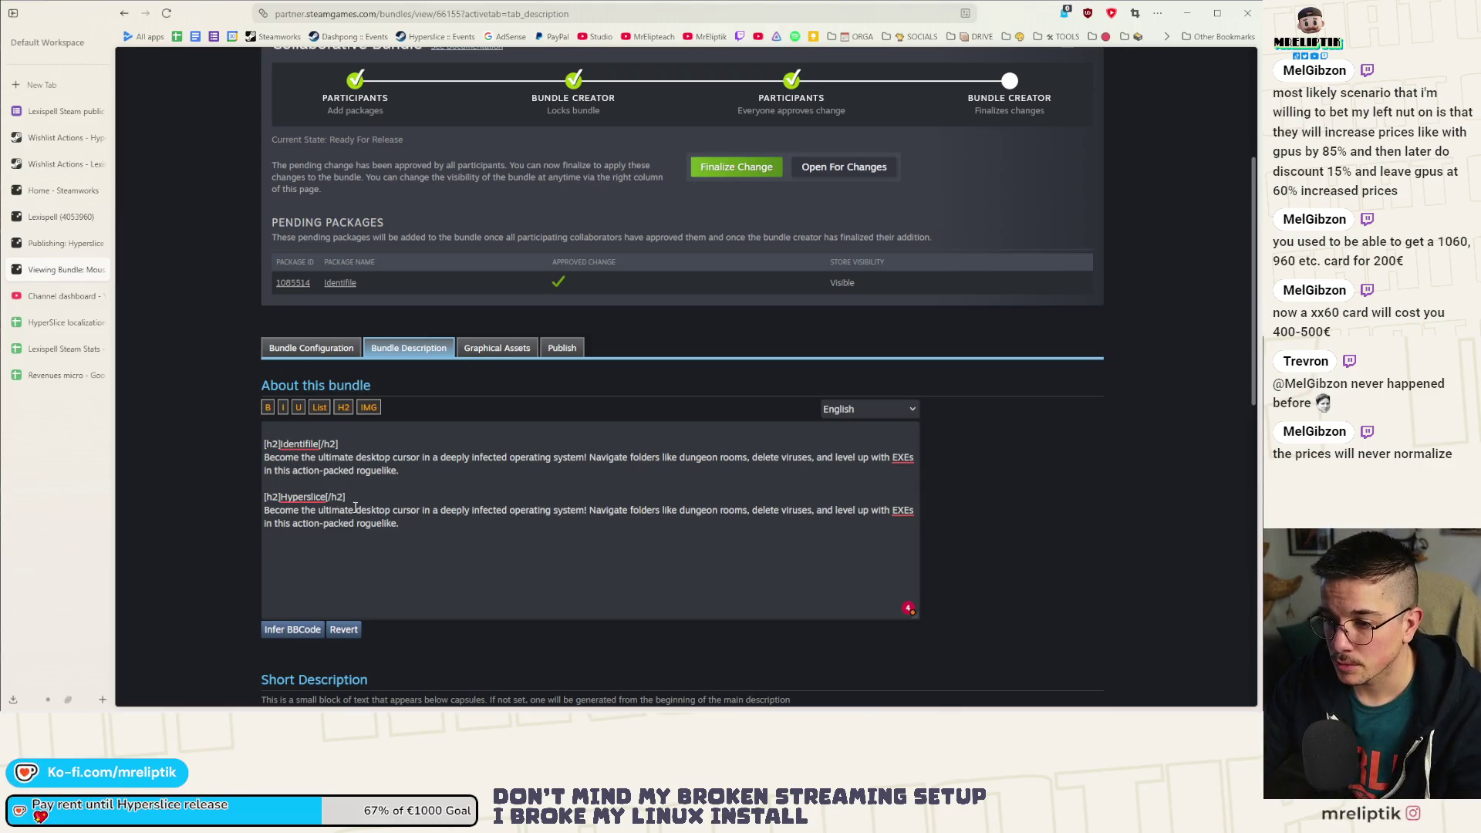
triple_click(378, 528)
Replace the paragraph under Hyperslice with the Hyperslice description.
type("Fast paced action arena roguelite where you defeat waves of enemies, hazards and dangerous threats using only your dash as a weapon. Don't get fooled, your dash is a powerful weapon. Upgrade your ship and buy unique abilities to chose your own playstyle and turn your ship into a killing machine.")
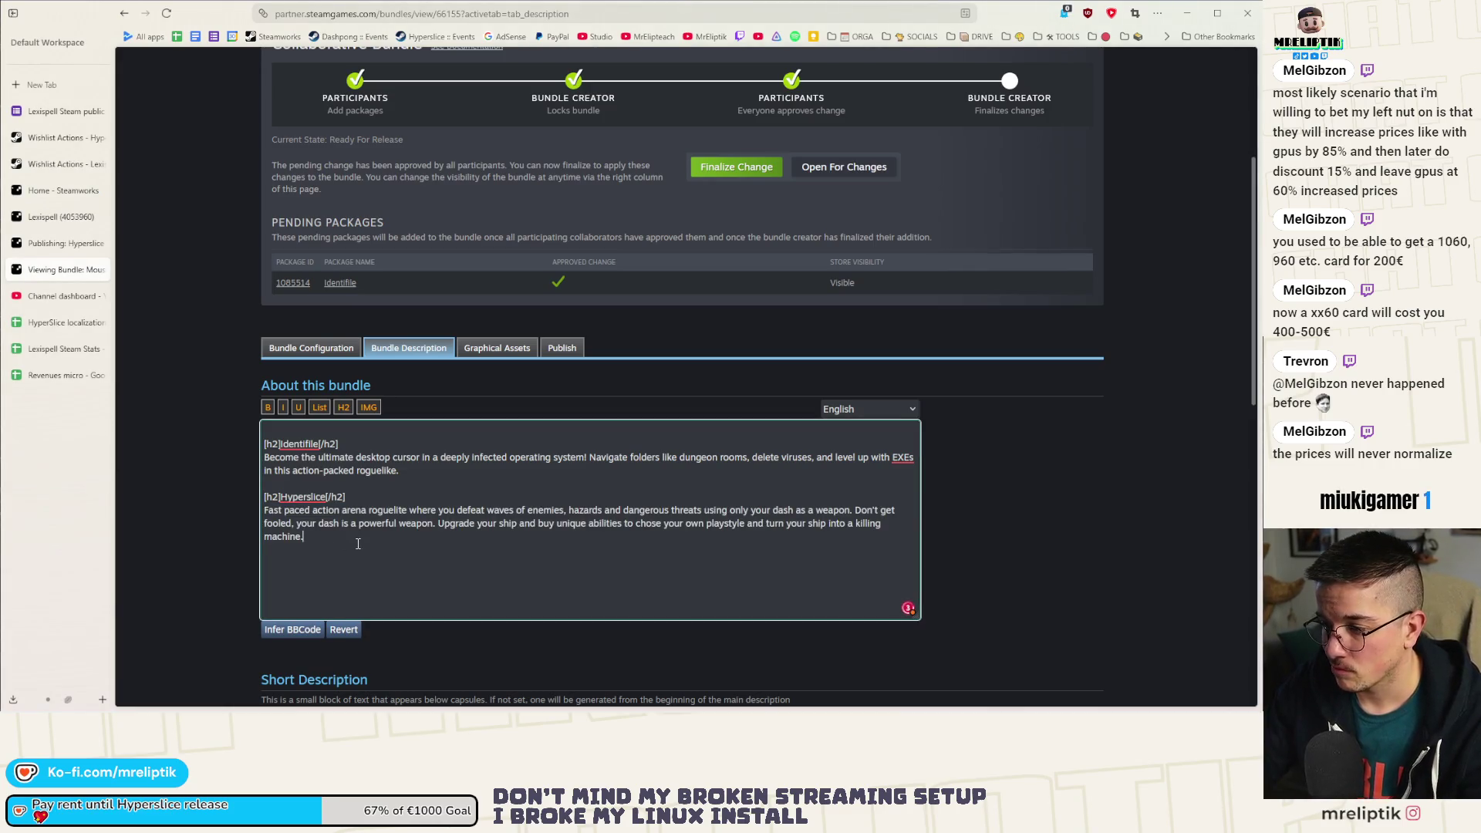
scroll(358, 544, "down", 2)
scroll(358, 544, "up", 3)
Add an opening line saying Identifile and Hyperslice are played with your mouse only.
key("Return")
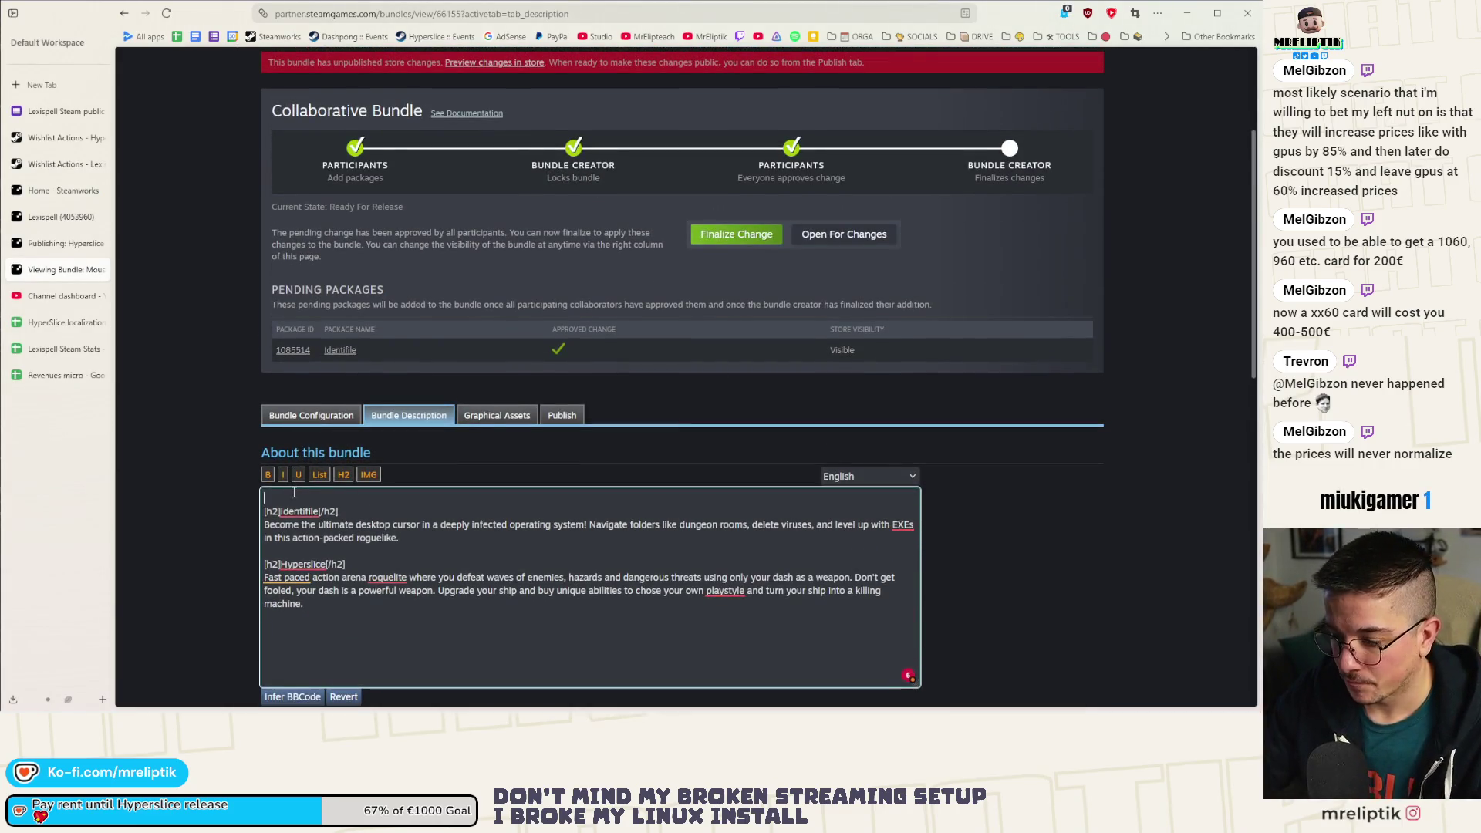
key("BackSpace")
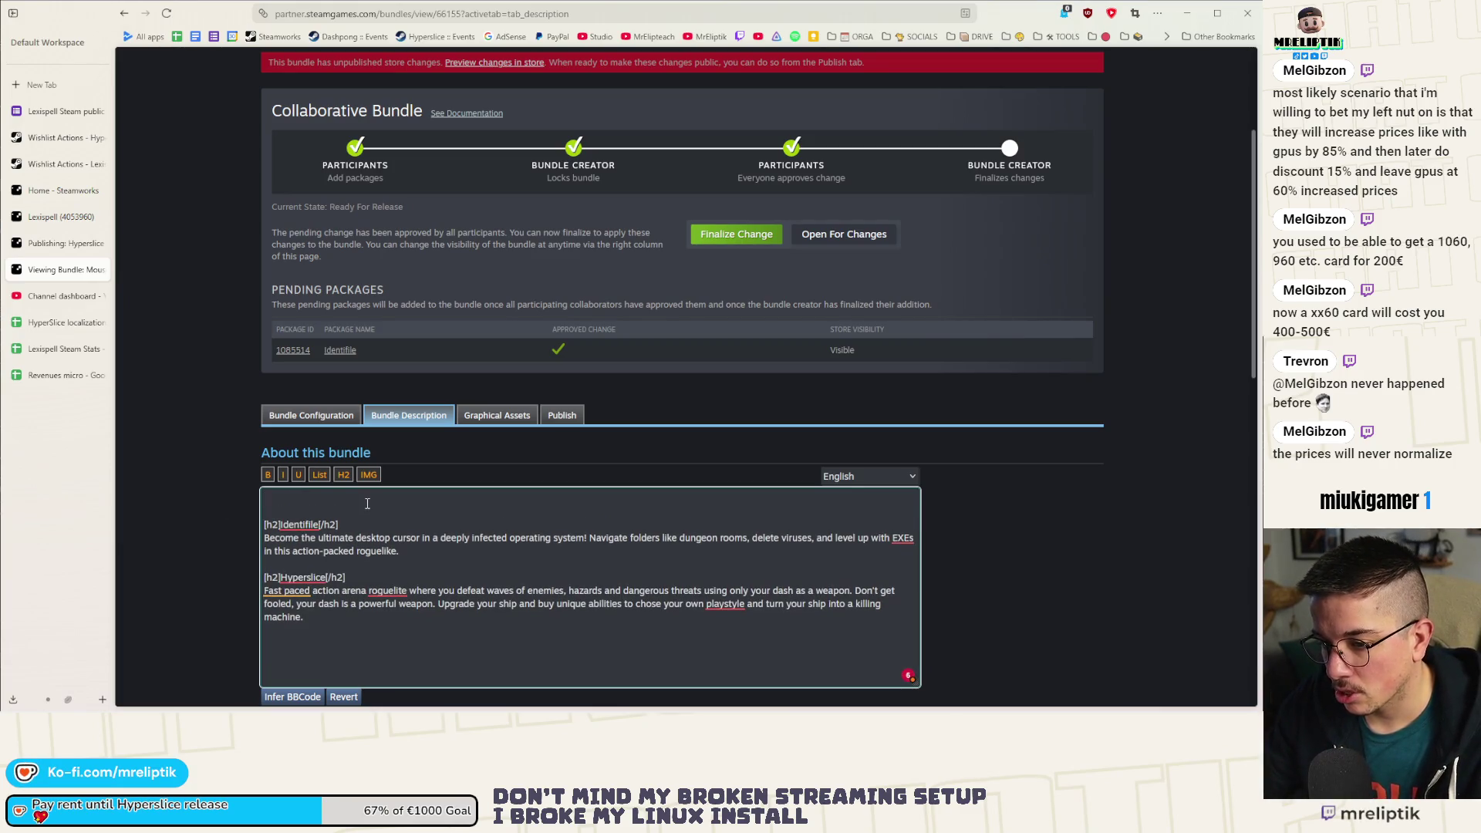
type("Playing a game with just y")
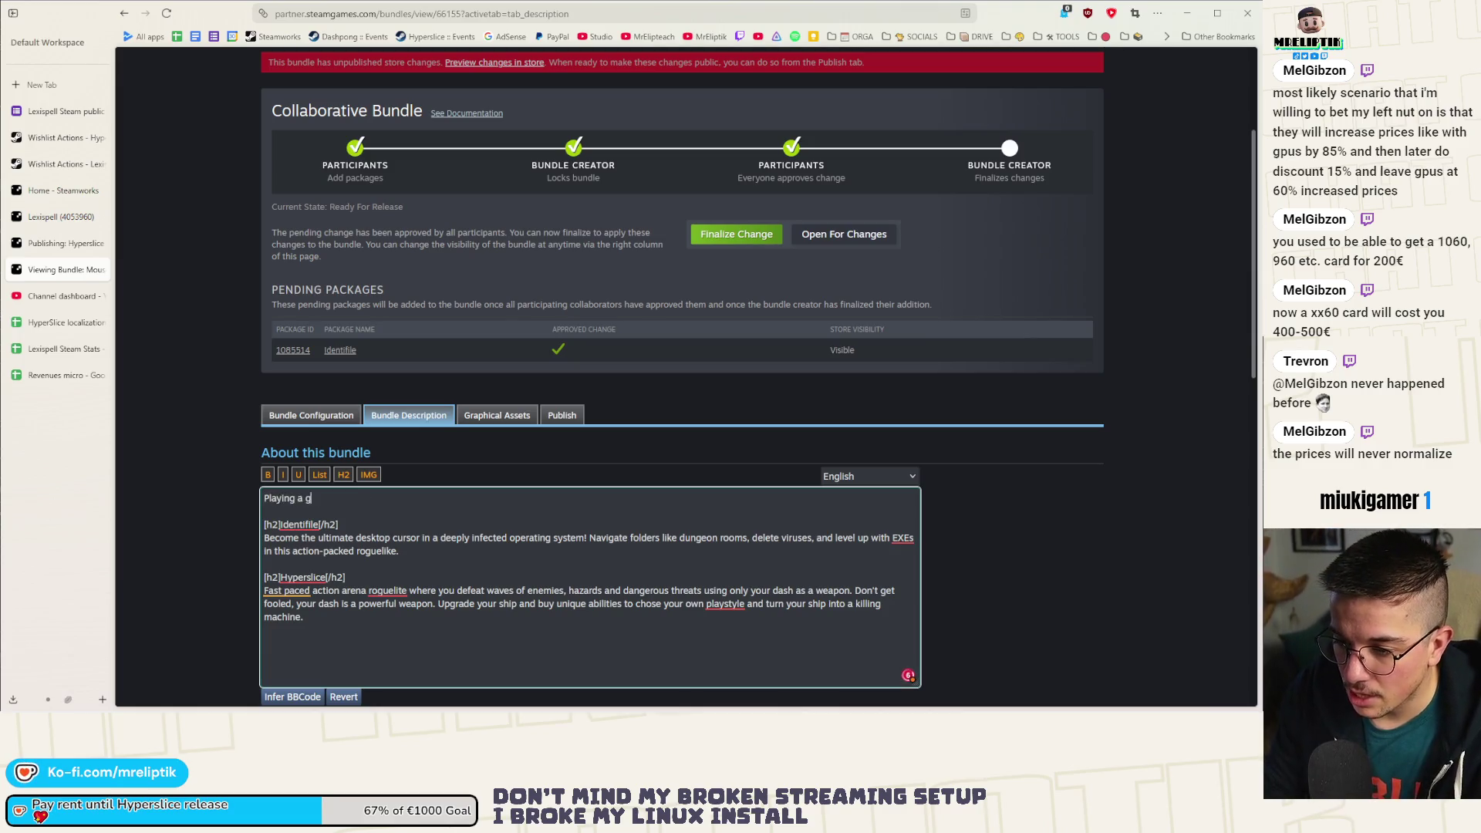
type("our mouse")
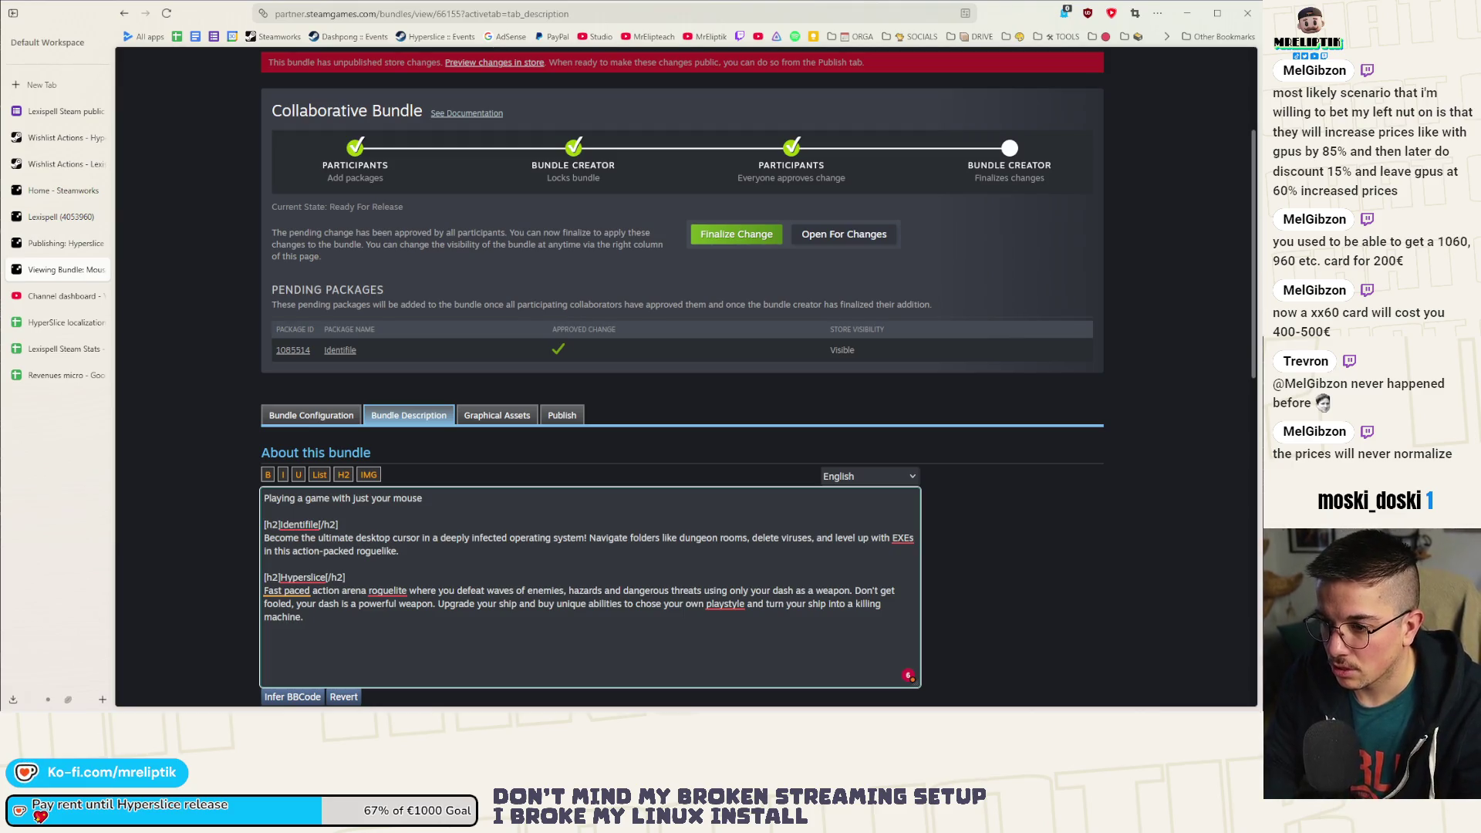
key("ctrl+shift+Left")
key("ctrl+shift+Left")
key("ctrl+shift+Left")
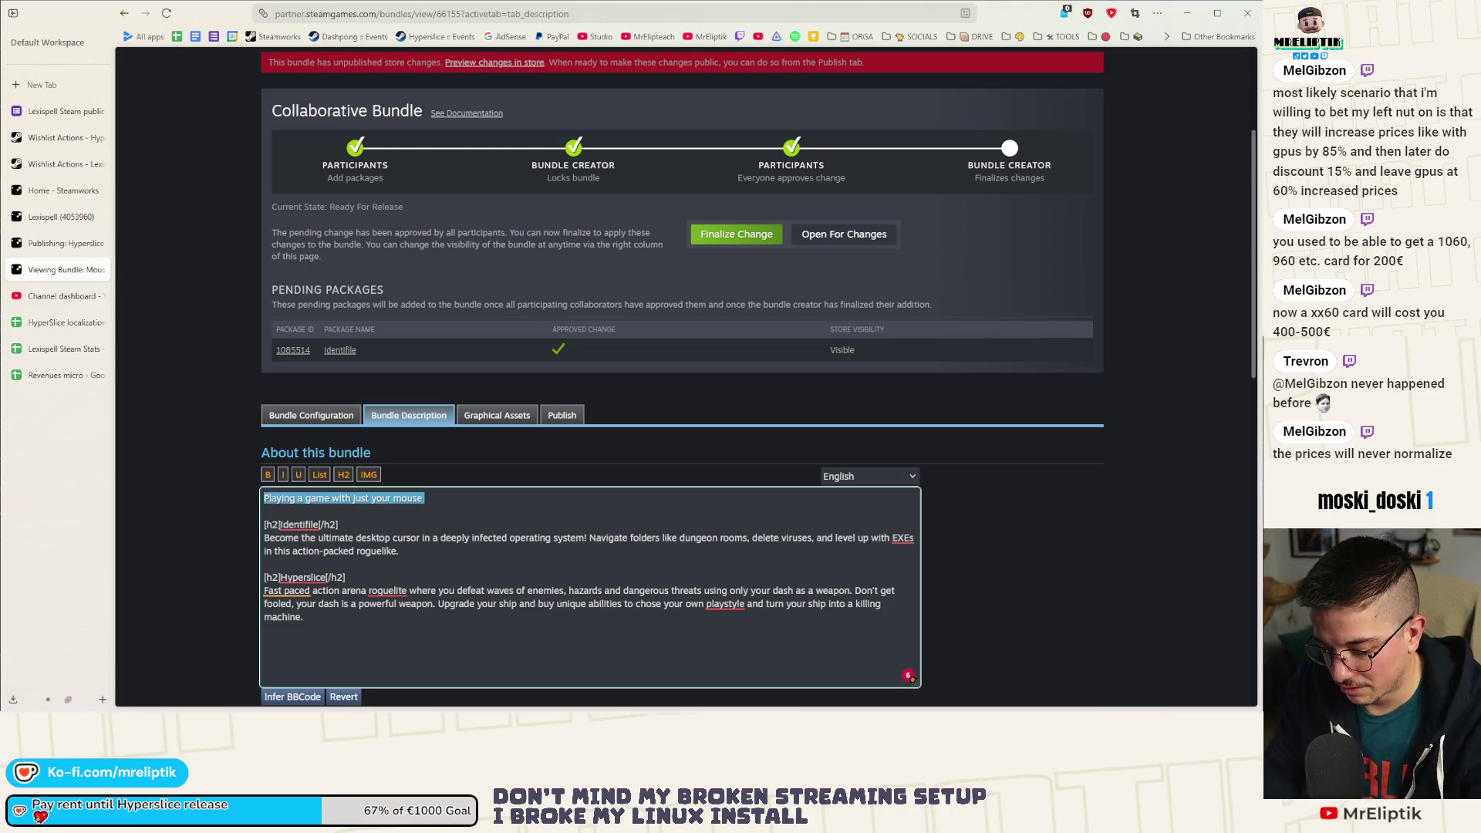
type("Identifile and Hyperslice can both")
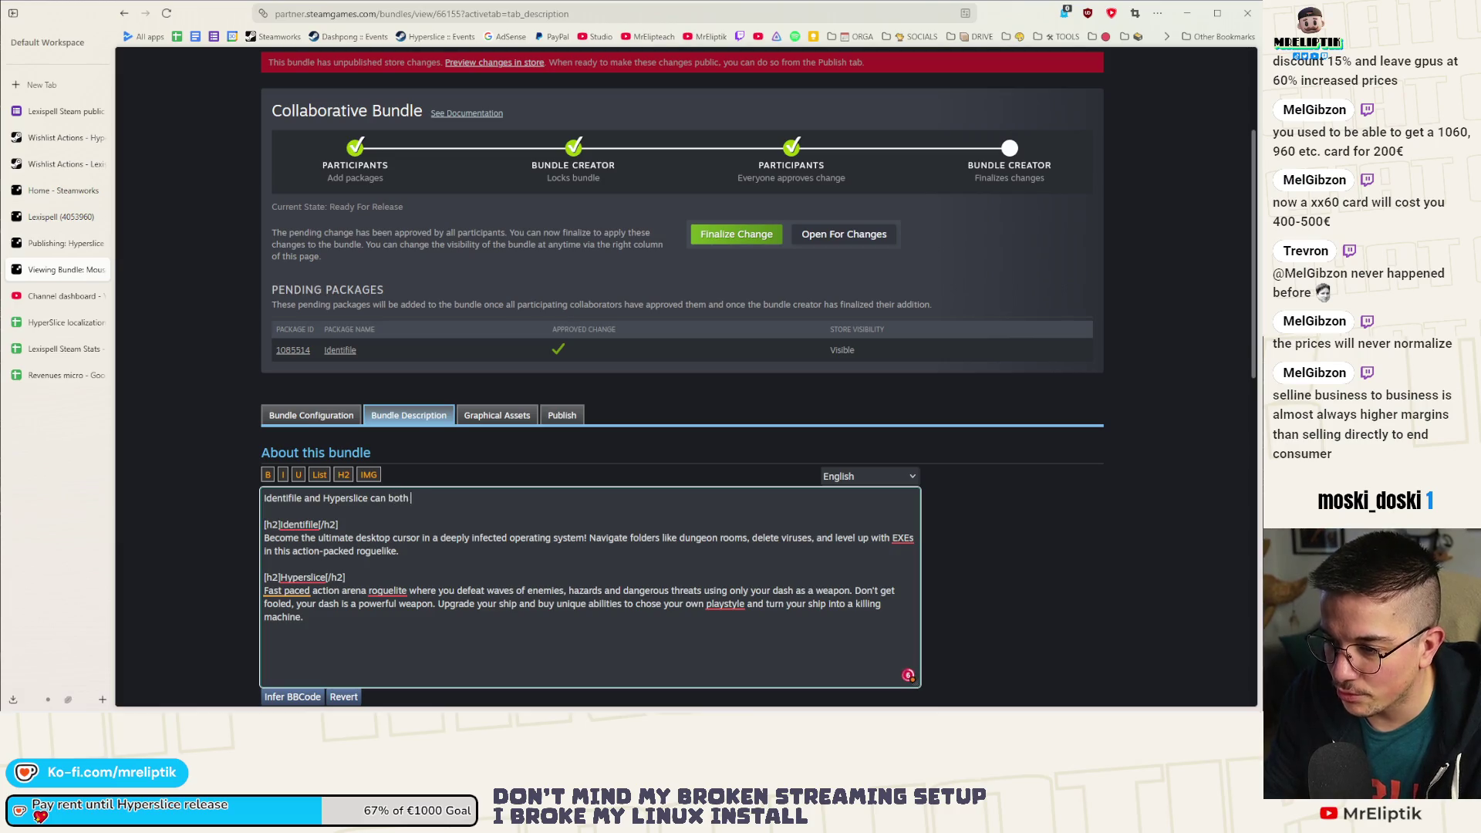
type("pl")
type("playe")
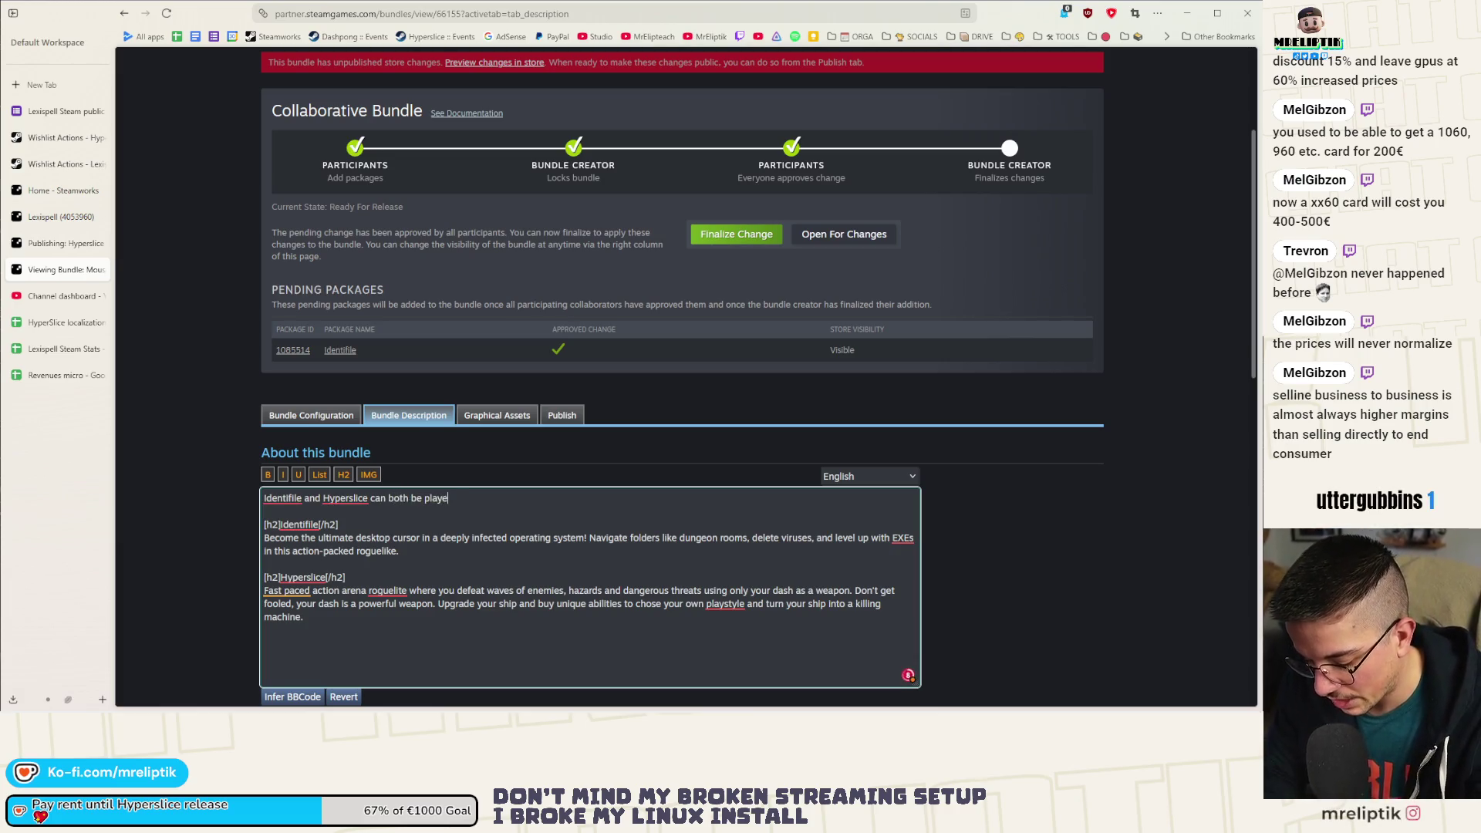
type("d with your mous eonl")
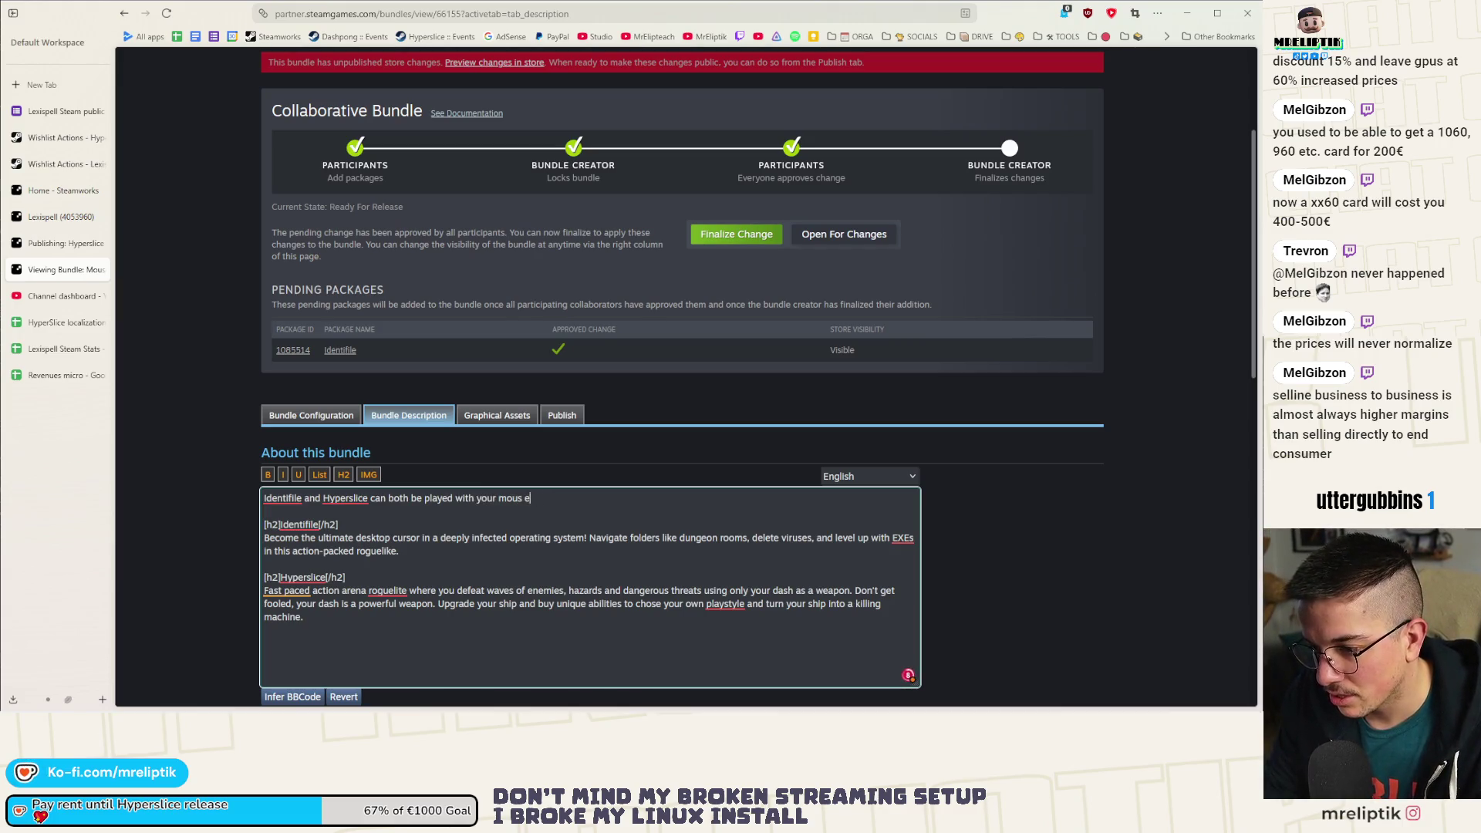
key("BackSpace")
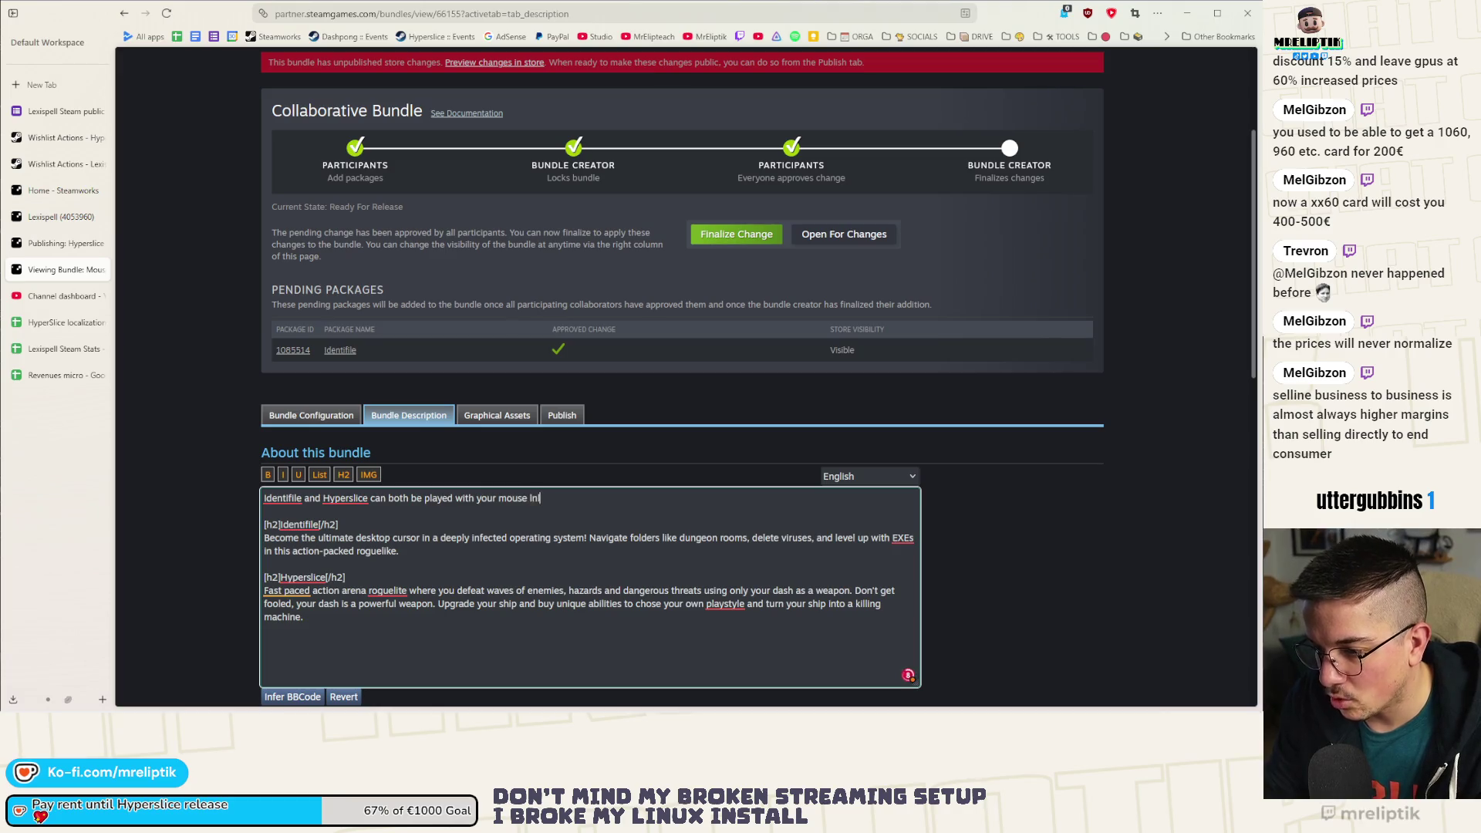
type("only")
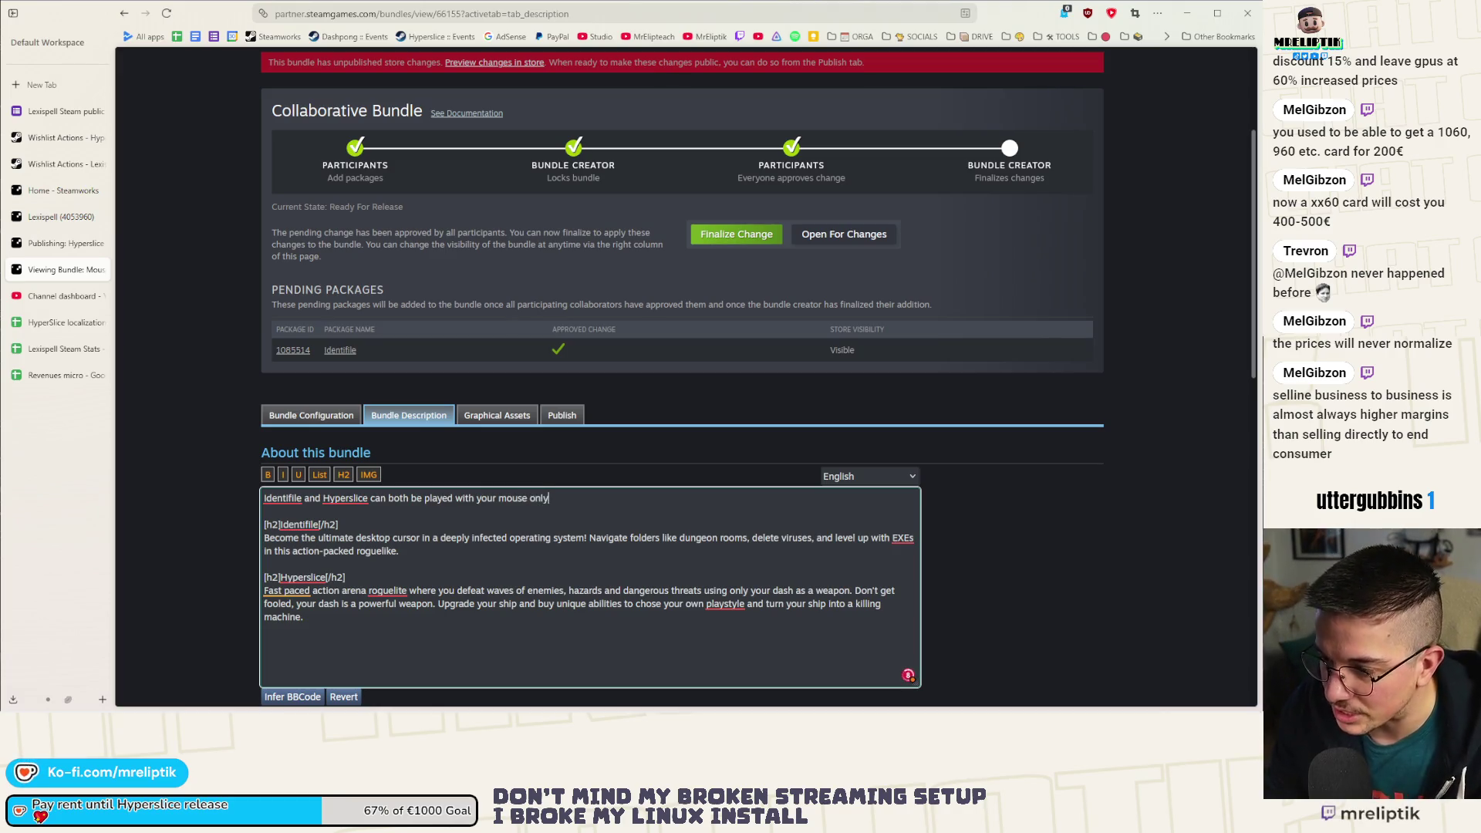
Bring the BALL x PIT + Vampire Survivors store window forward and maximize it.
scroll(404, 323, "up", 3)
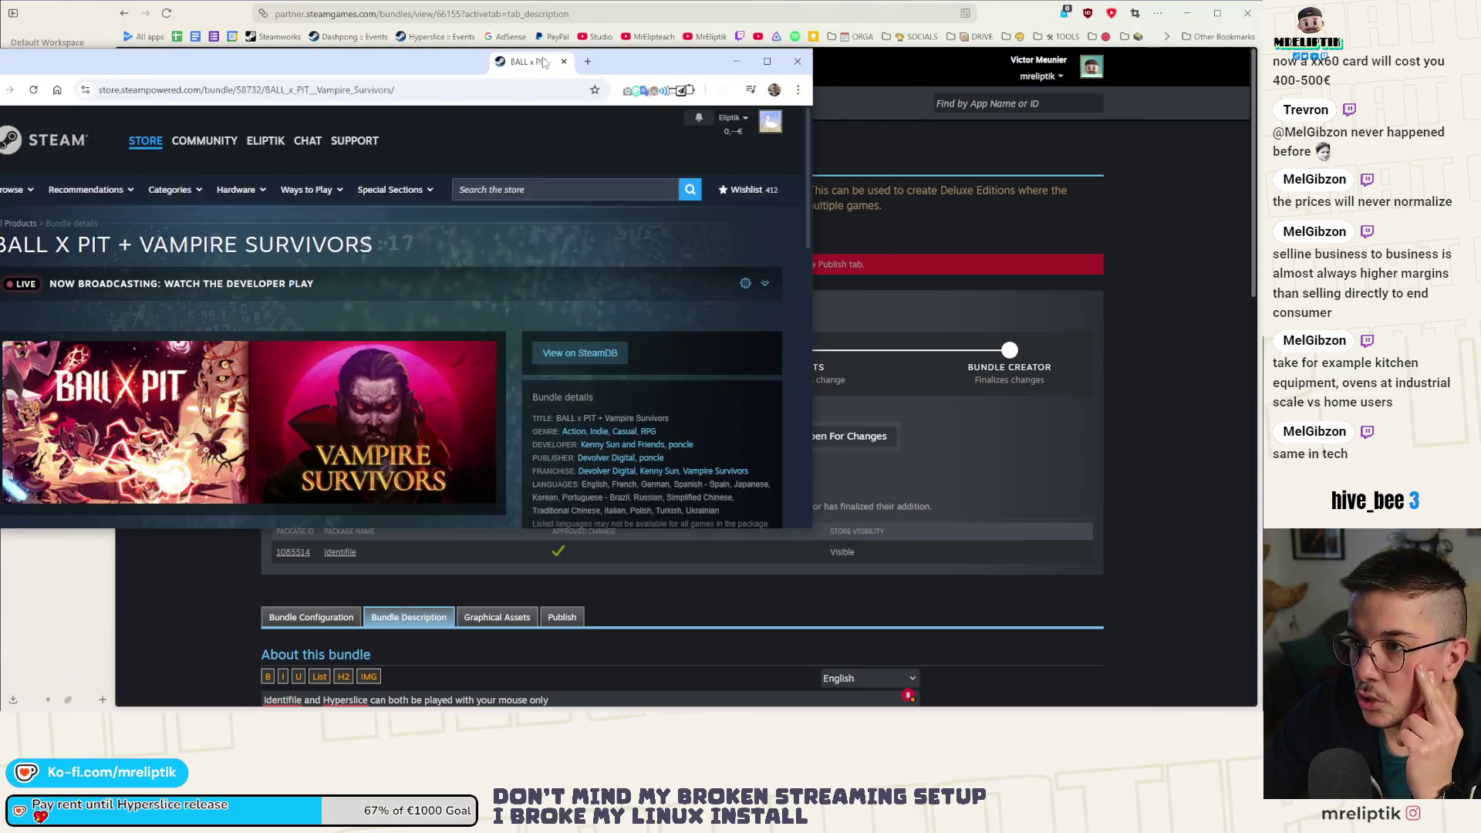
mouse_move(575, 67)
left_mouse_down()
mouse_move(592, 57)
mouse_move(601, 101)
left_mouse_up()
double_click(601, 101)
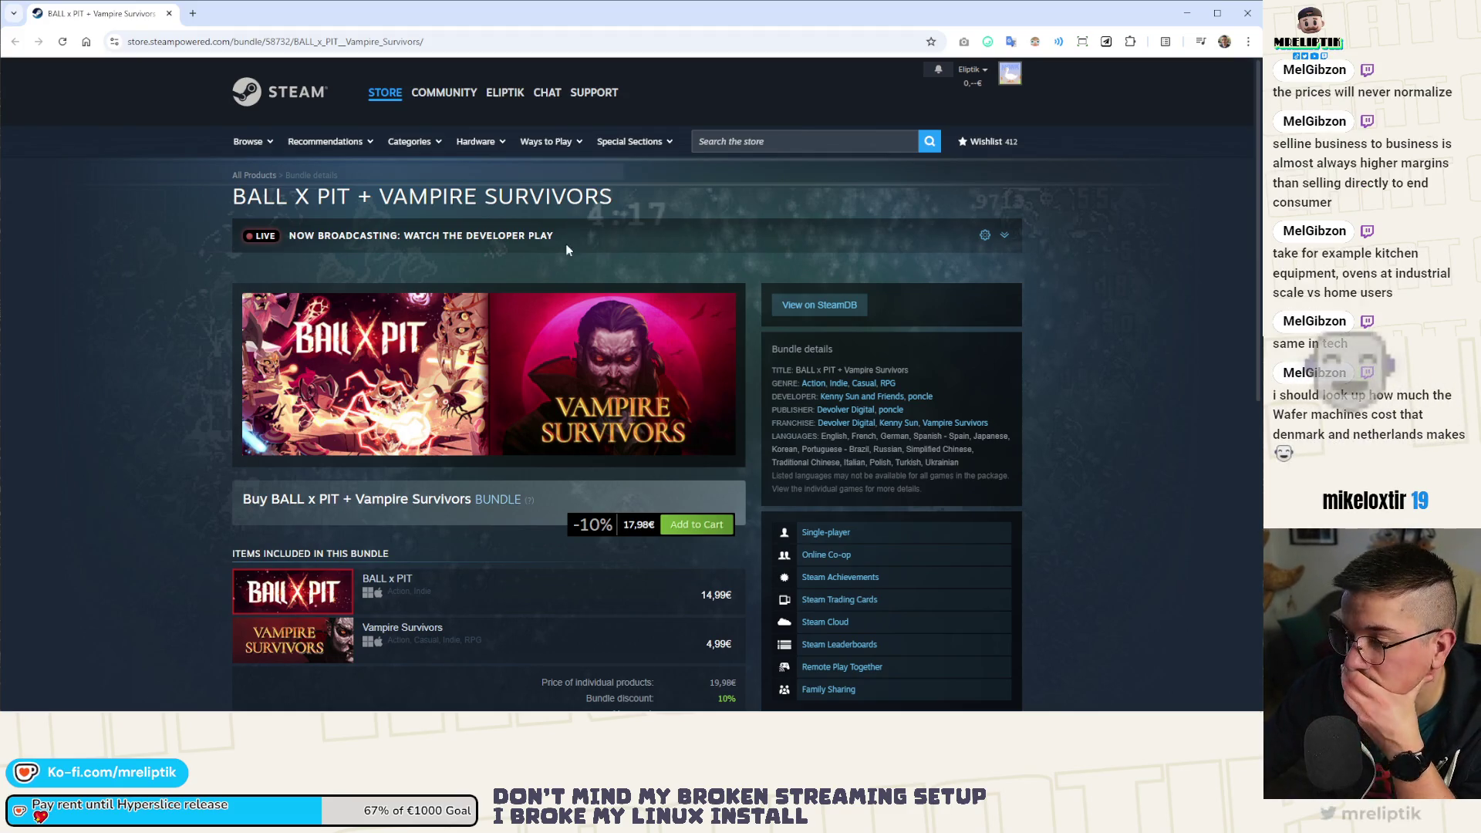
Open the CloverPit store page and its MISERY x CloverPit and This Ain't Even Cloverpit bundles.
scroll(132, 311, "down", 3)
scroll(133, 311, "down", 4)
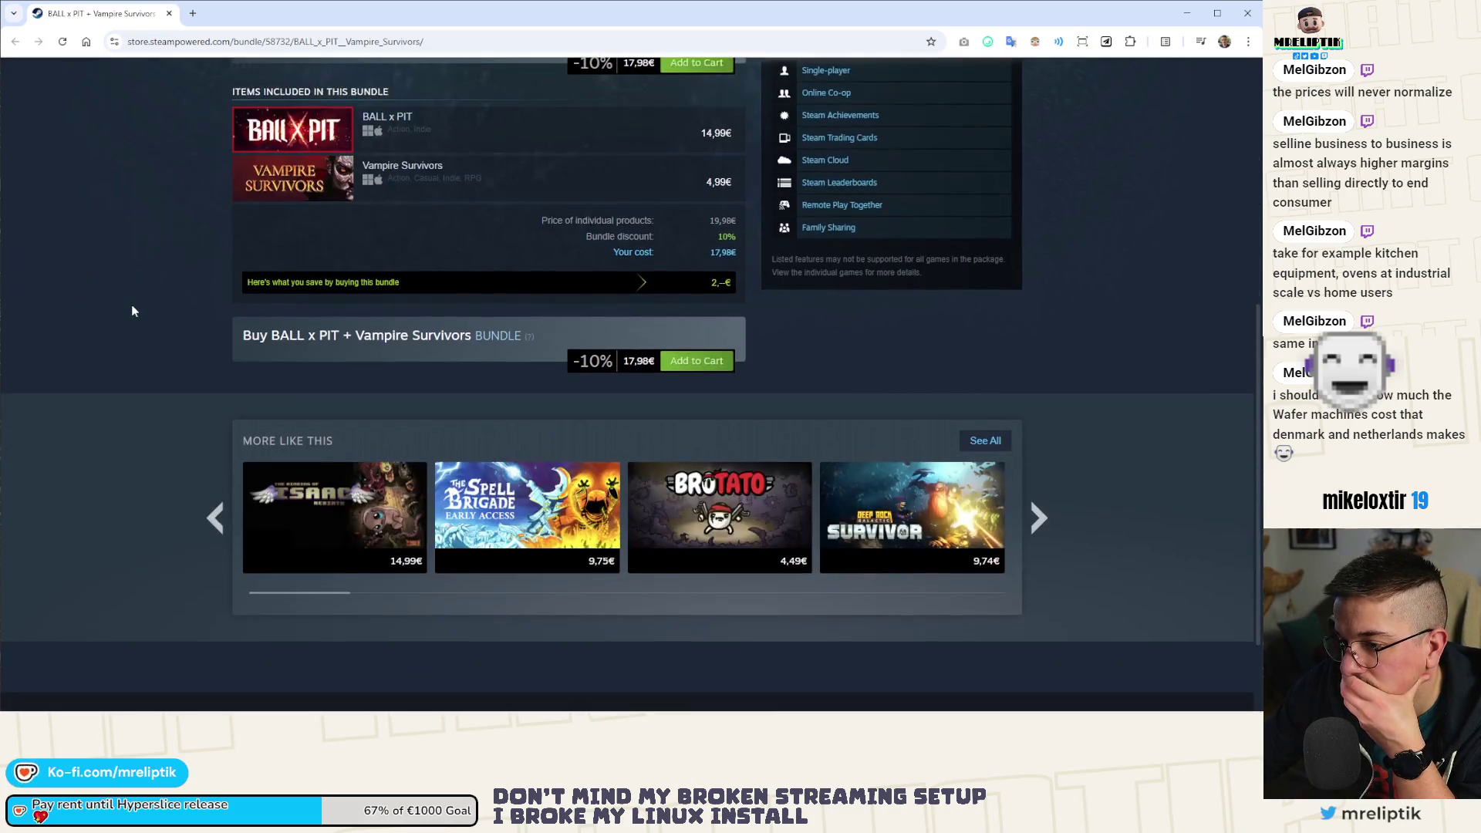
scroll(134, 311, "up", 6)
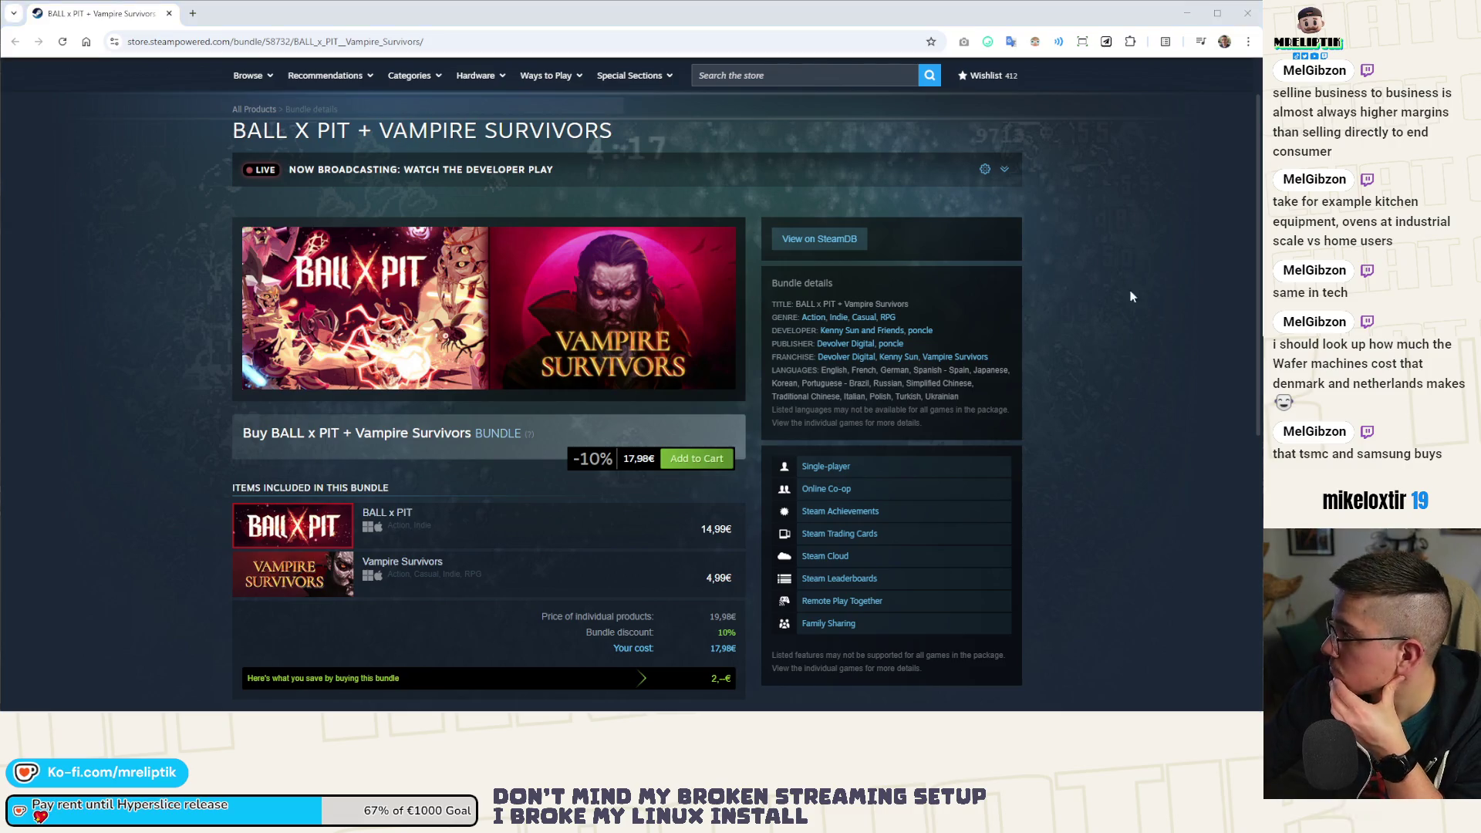
scroll(155, 409, "down", 3)
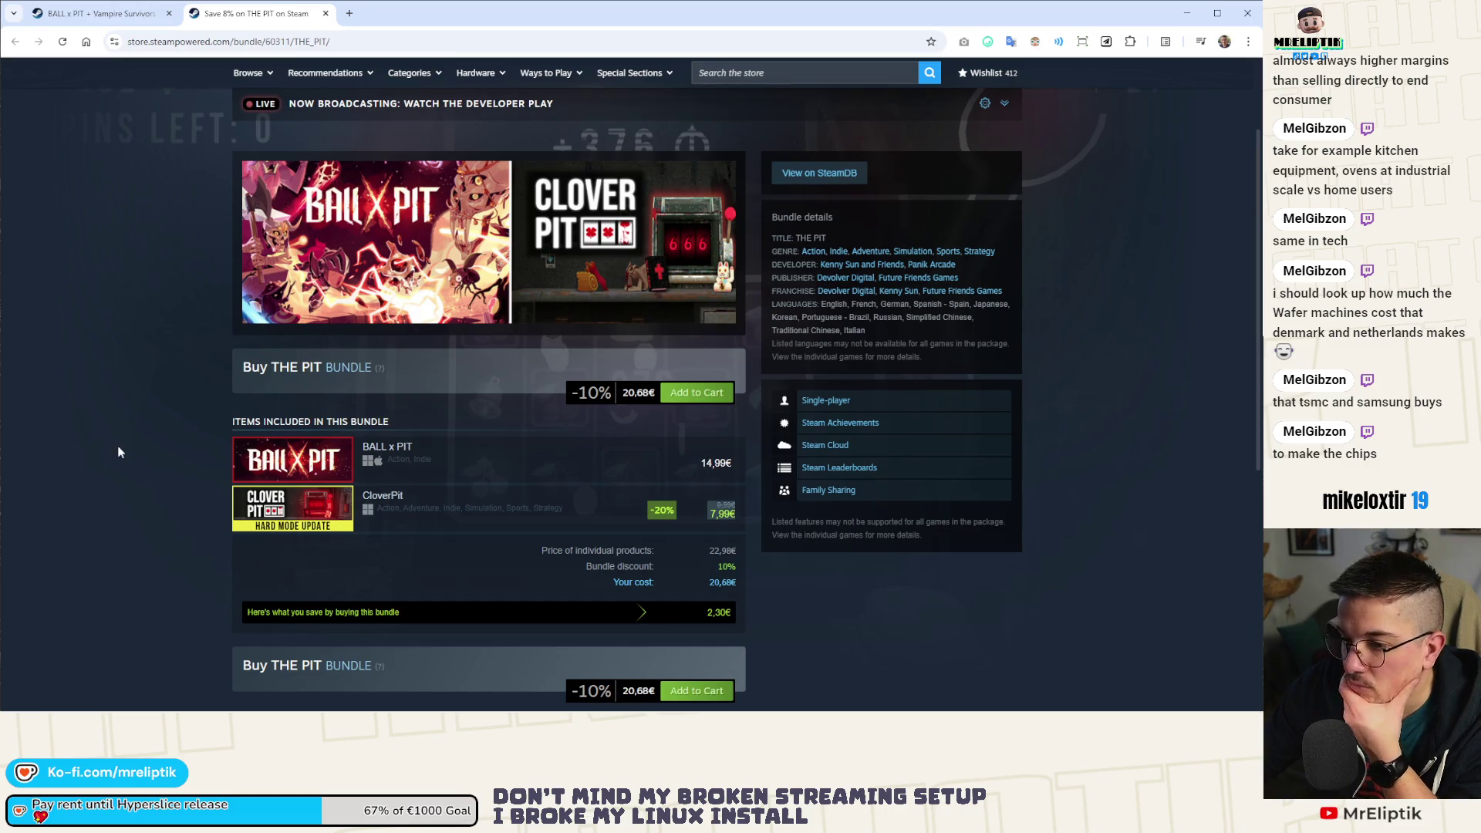
scroll(118, 453, "down", 4)
scroll(118, 452, "up", 2)
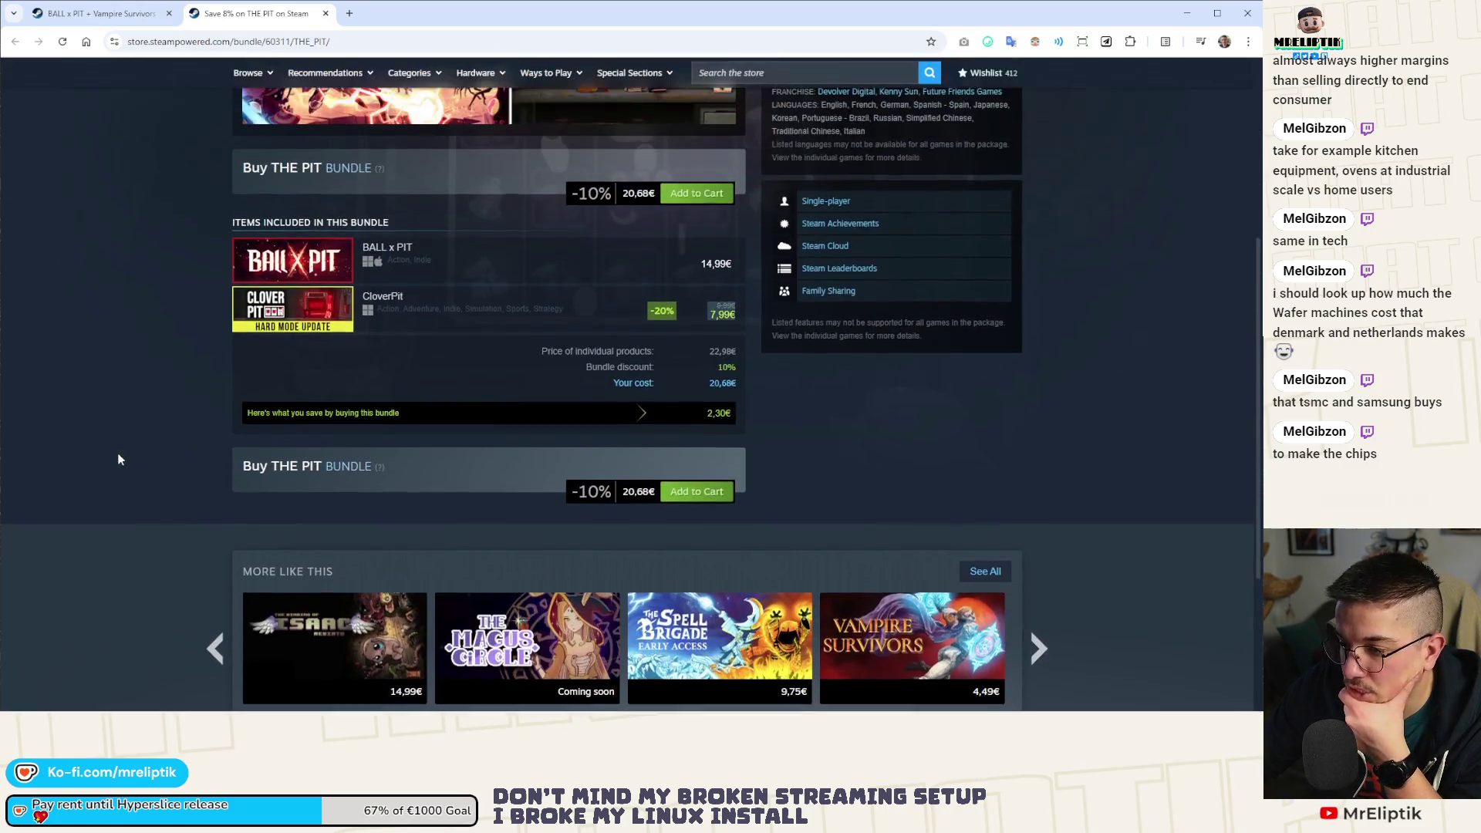
left_click(293, 316)
scroll(197, 524, "down", 8)
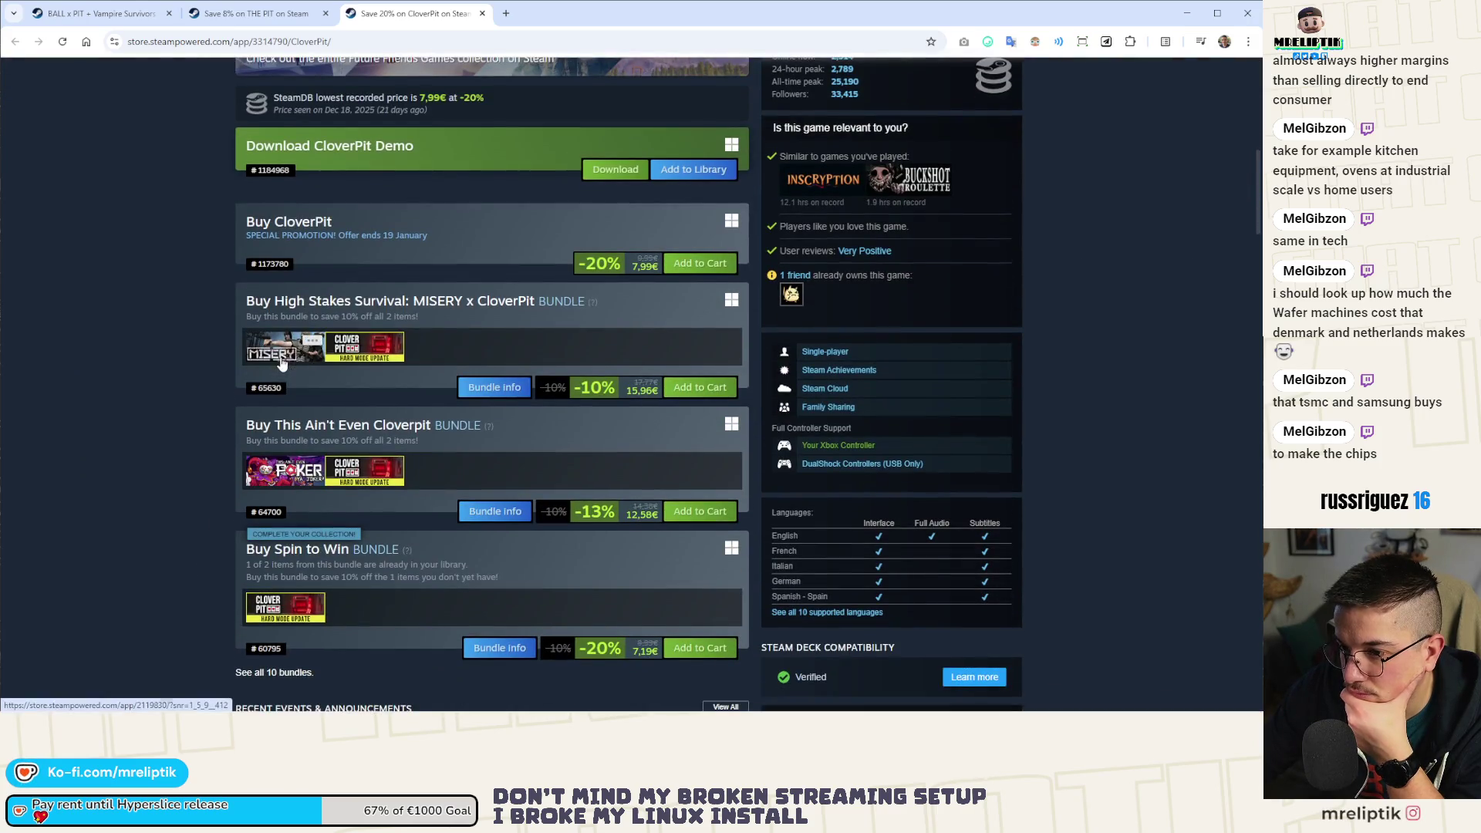
middle_click(494, 382)
left_click(487, 513)
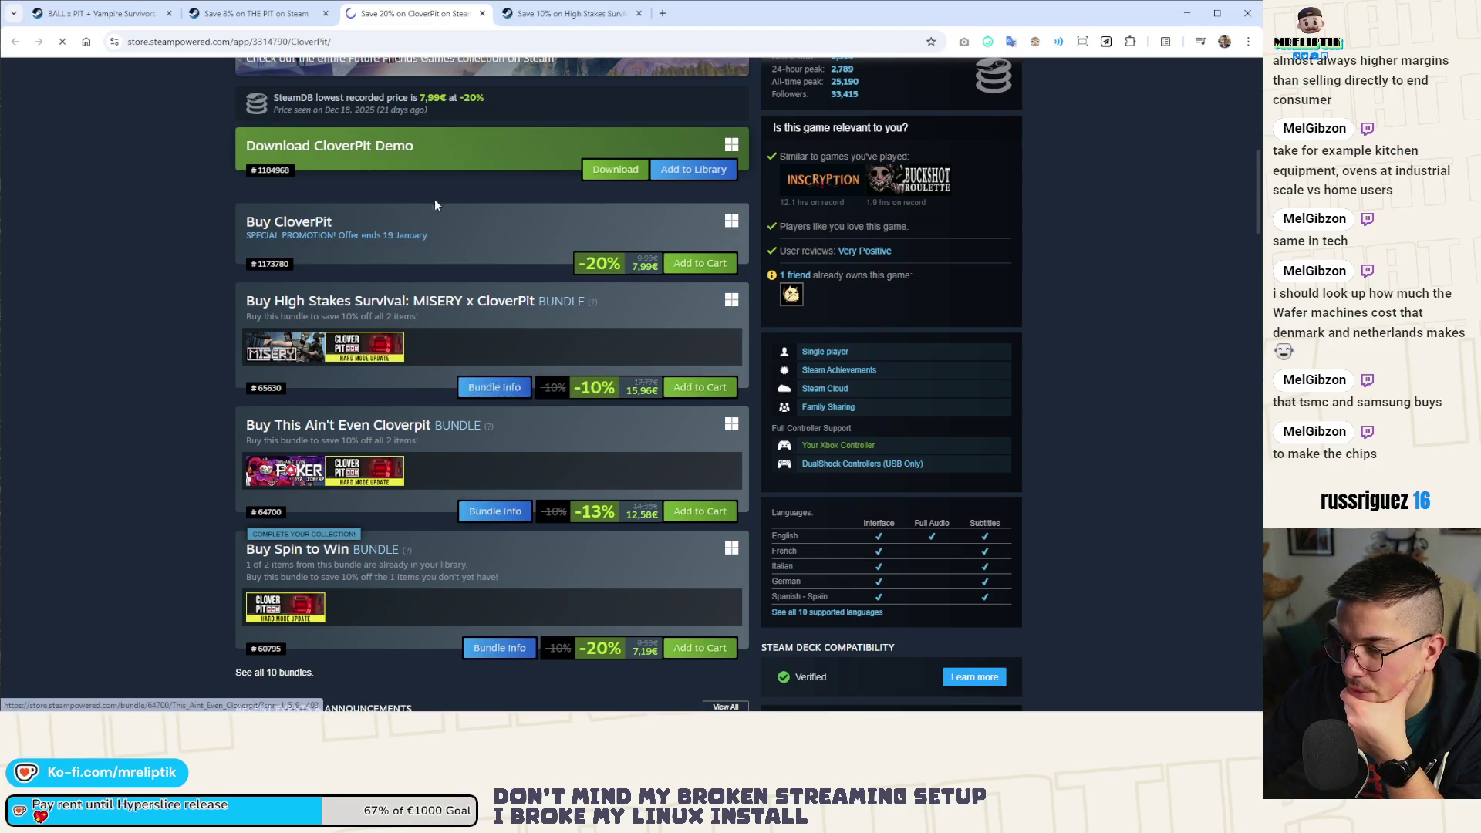
scroll(251, 385, "down", 4)
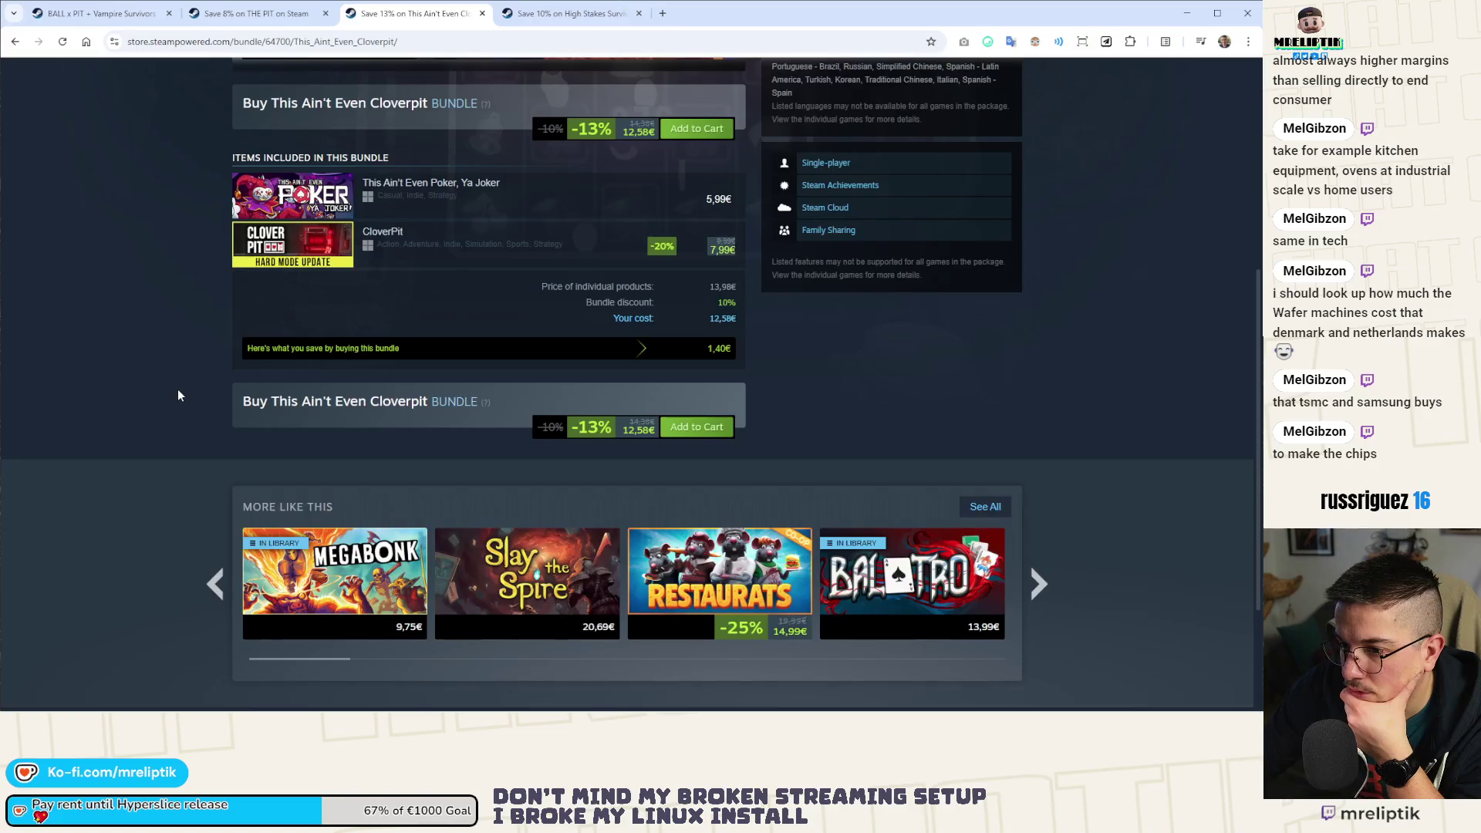
scroll(178, 389, "up", 3)
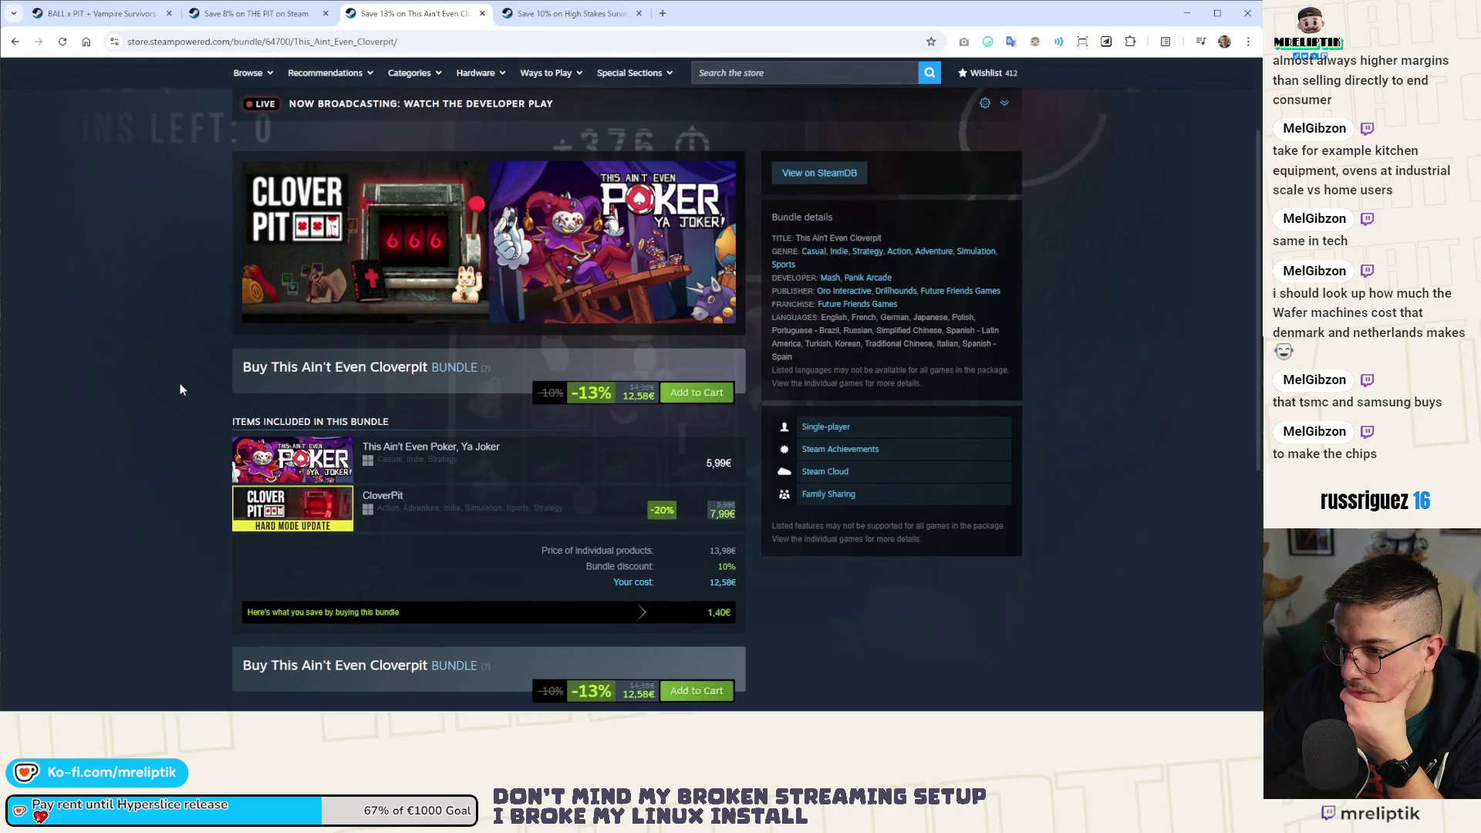
Review the High Stakes Survival bundle, then close all the store tabs.
left_click(551, 21)
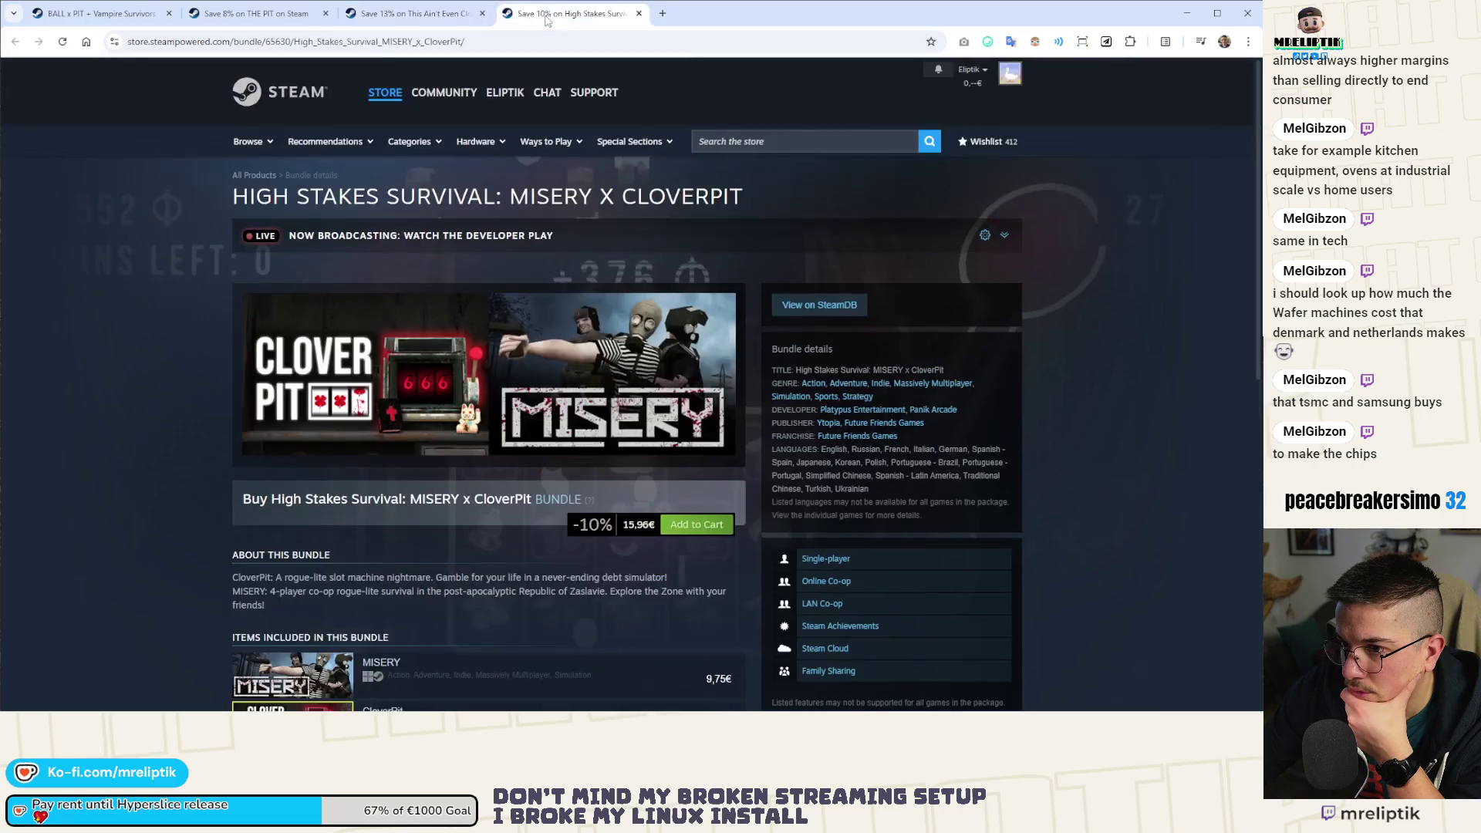
scroll(65, 324, "down", 3)
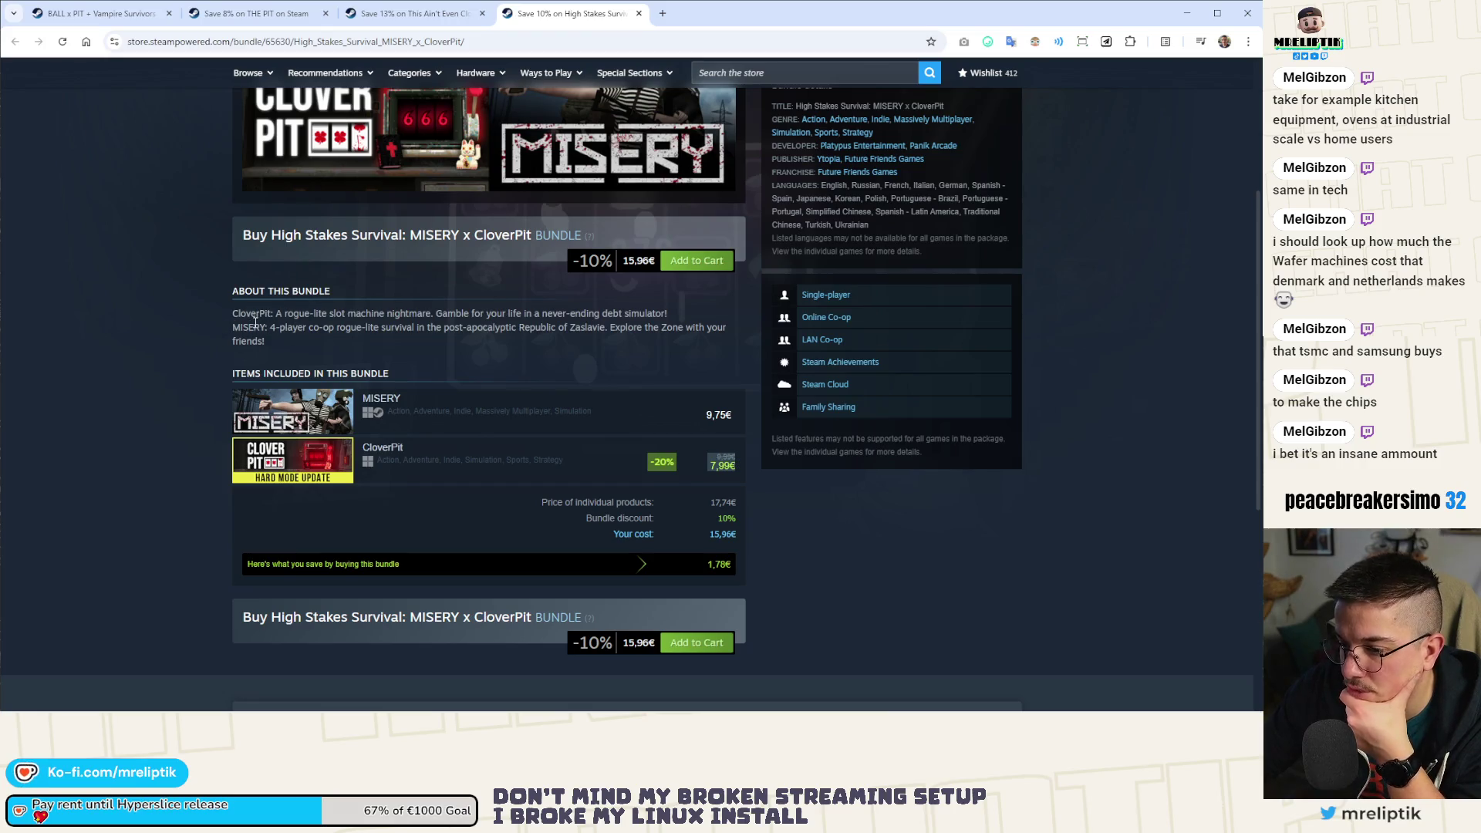
scroll(155, 339, "down", 2)
scroll(156, 336, "up", 5)
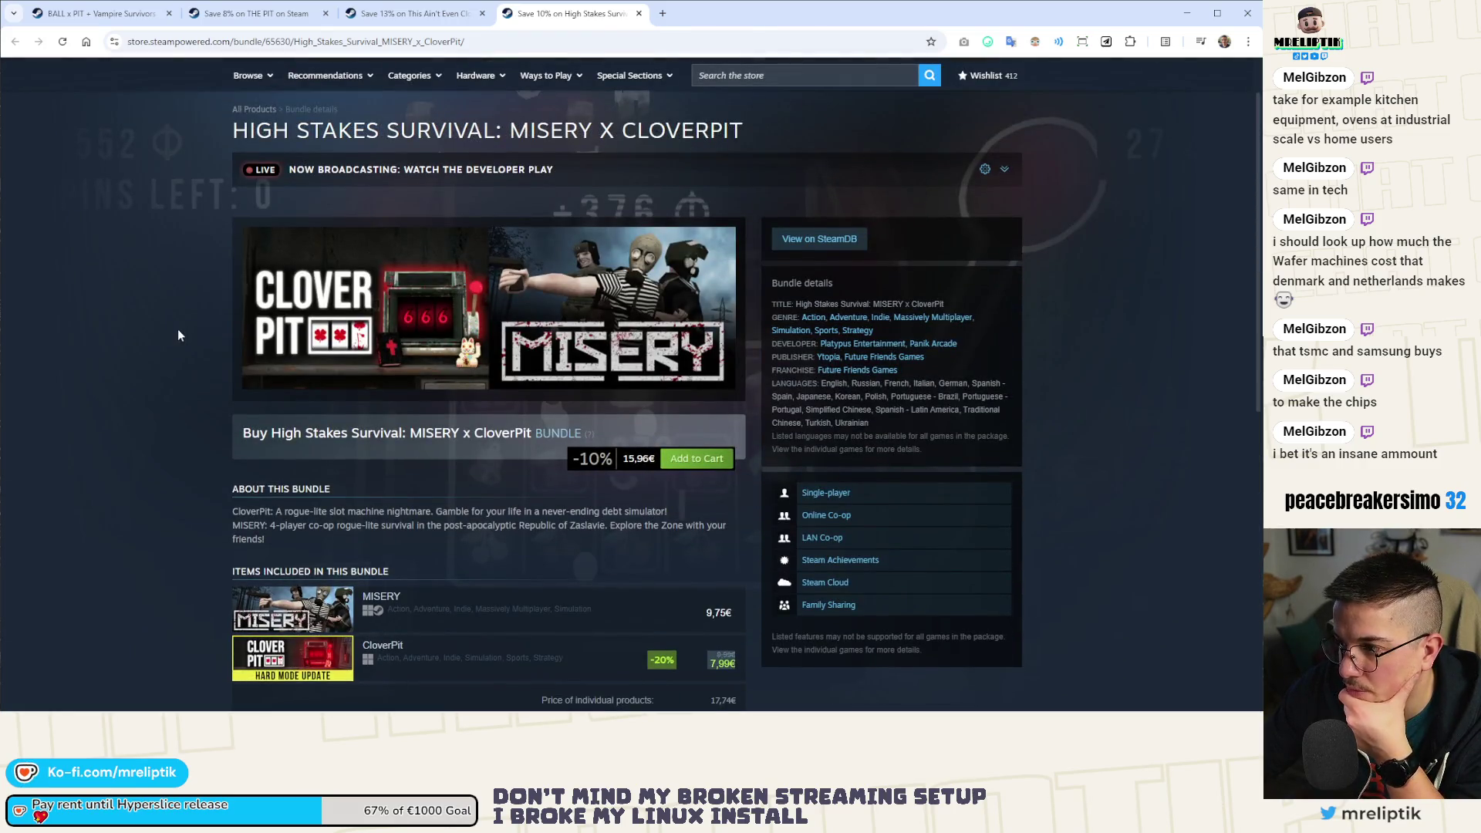
left_click(639, 13)
left_click(483, 13)
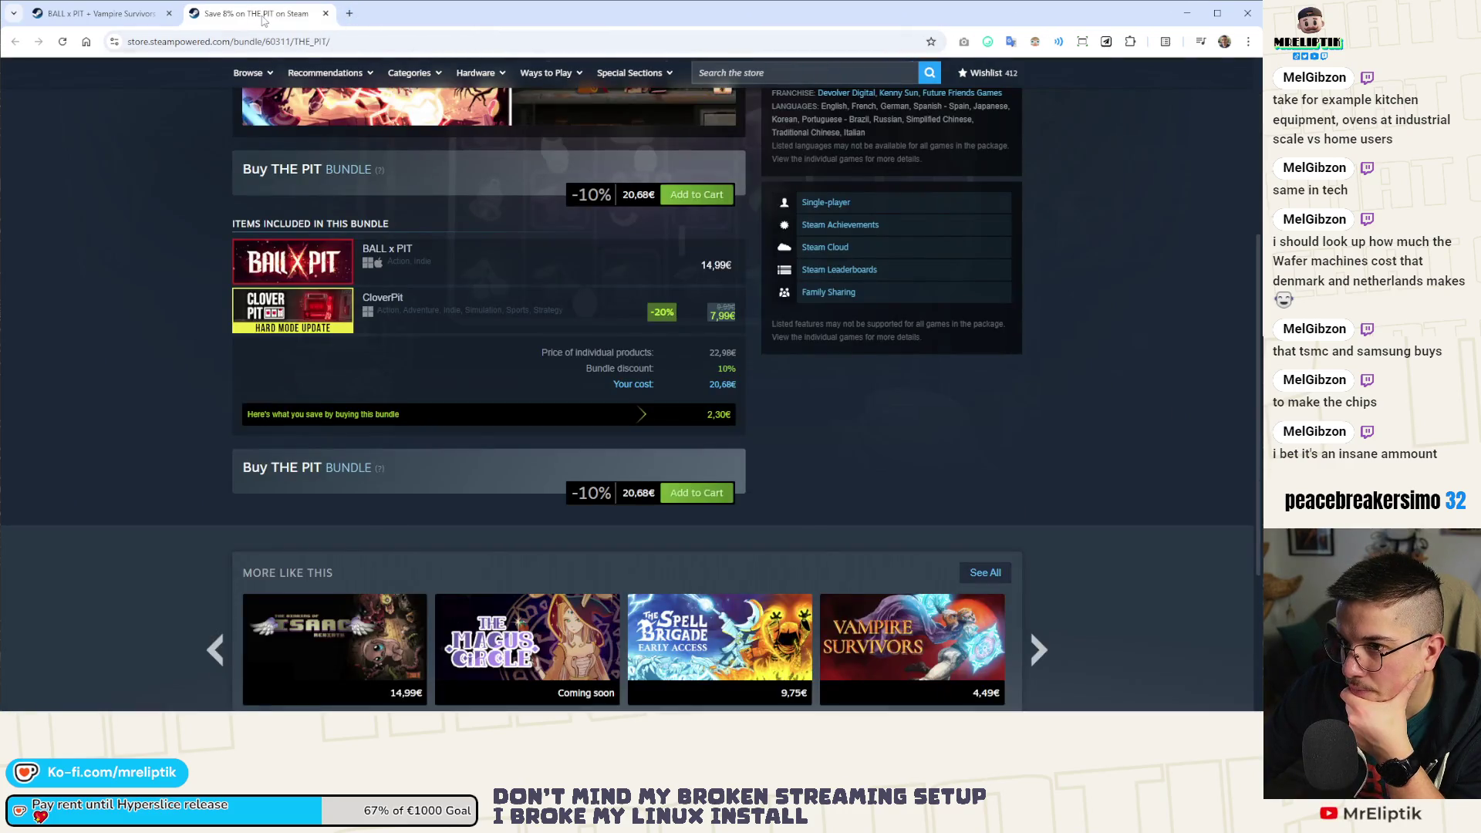
left_click(325, 13)
left_click(169, 13)
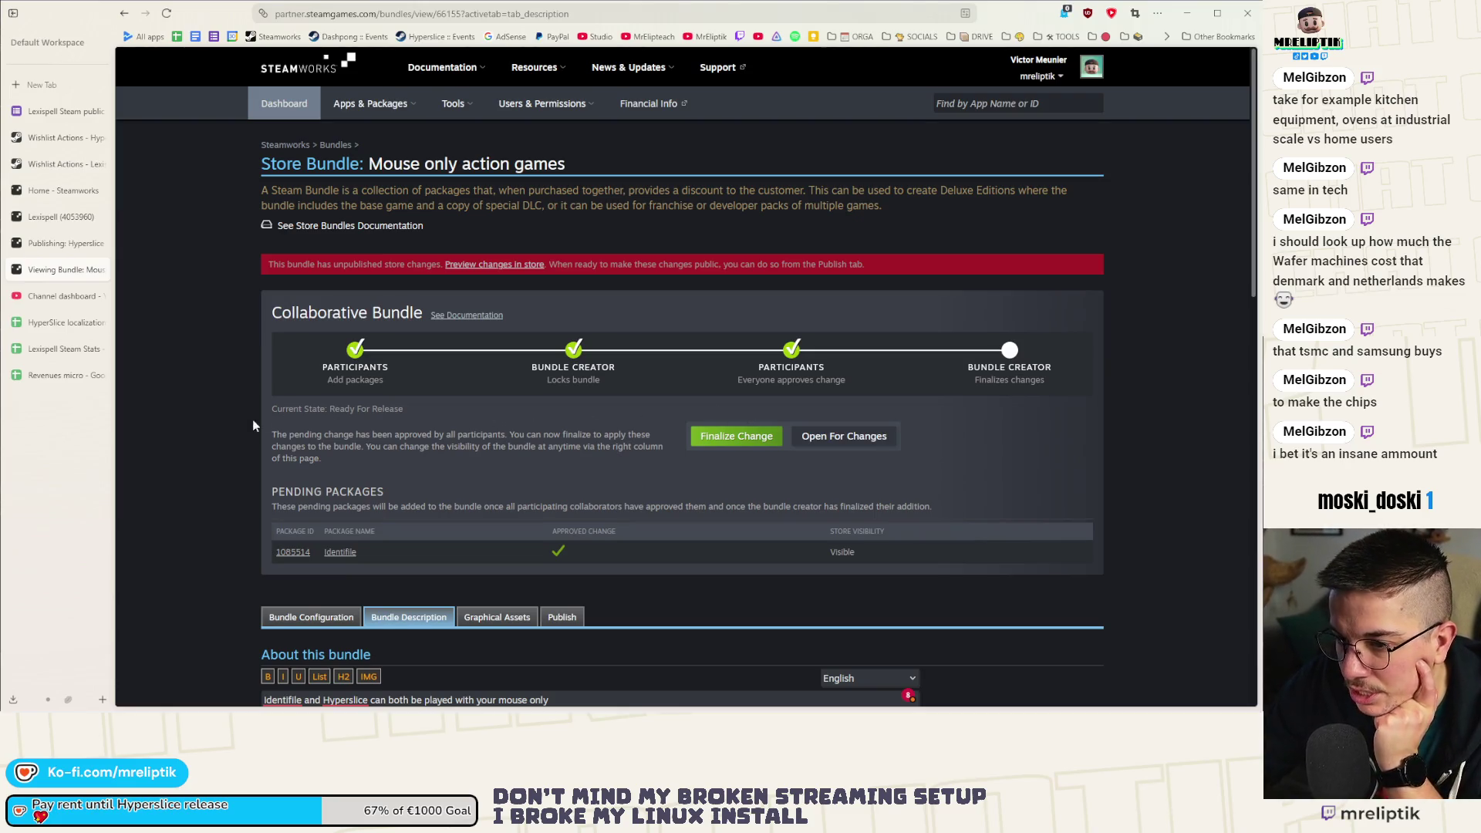
Append "and that's fun!" to the end of the description's opening line.
scroll(192, 427, "down", 1)
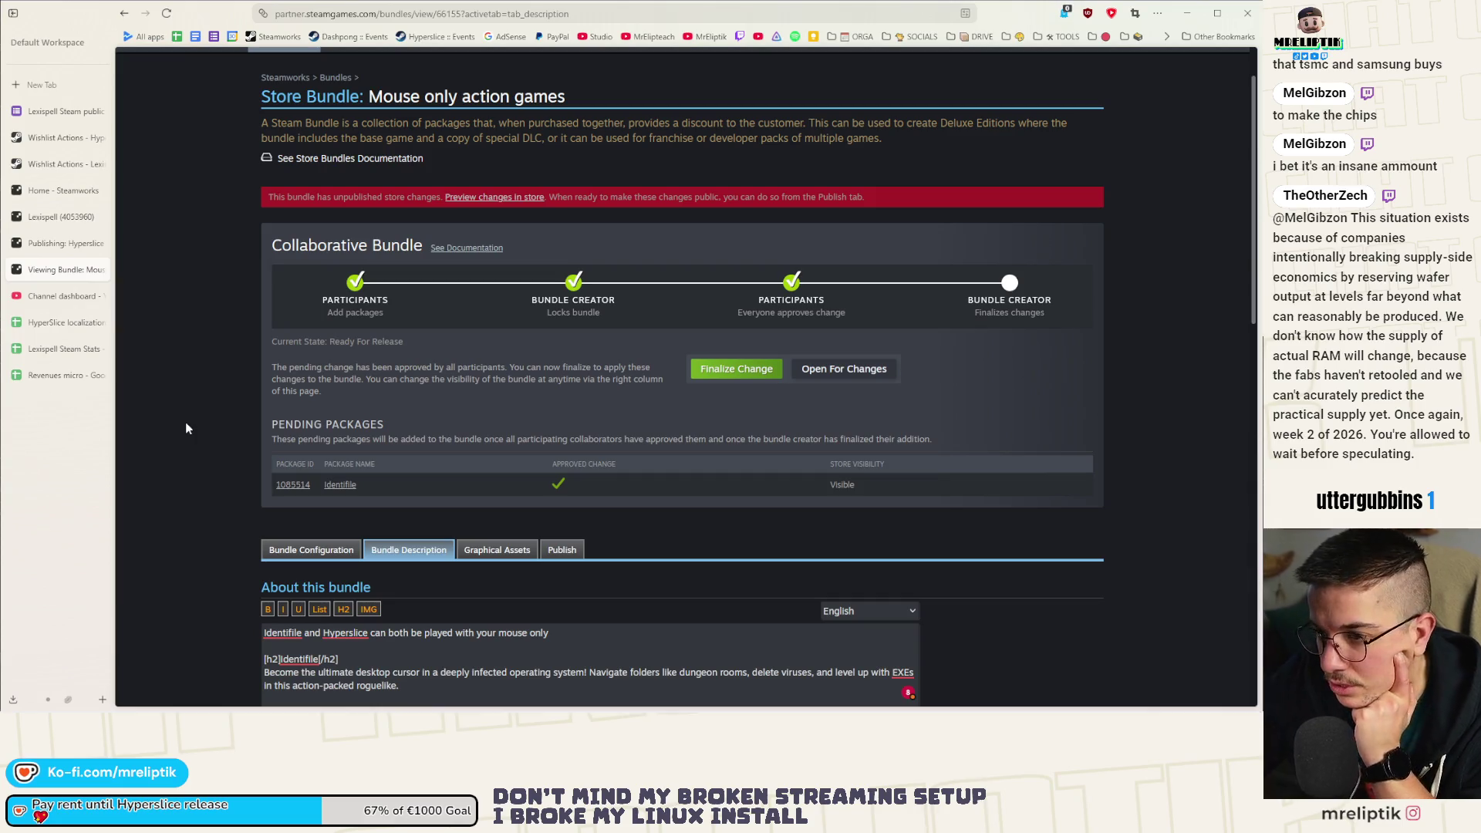
scroll(188, 444, "down", 3)
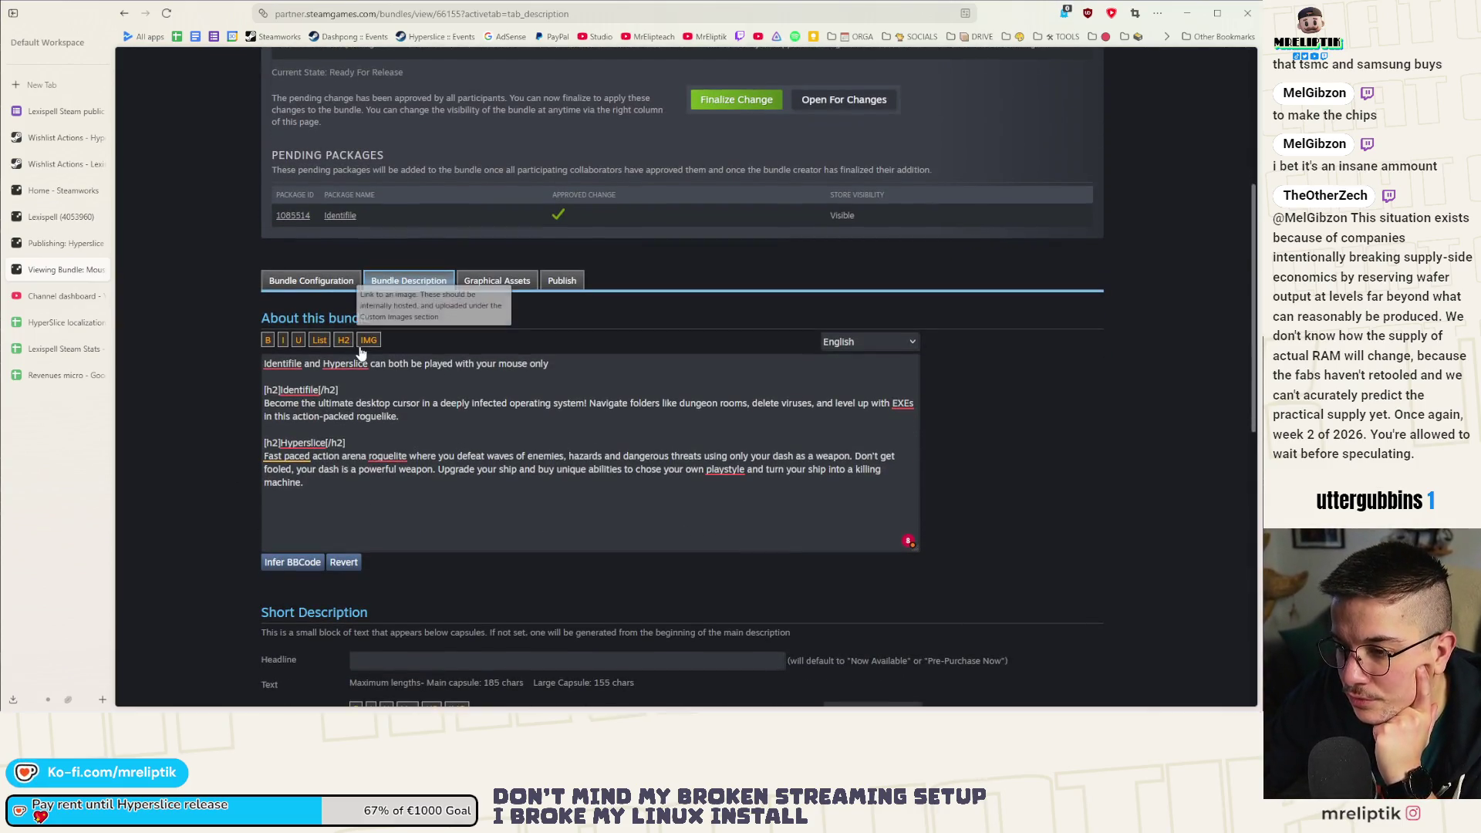
left_click_drag(549, 364, 239, 359)
left_click(269, 371)
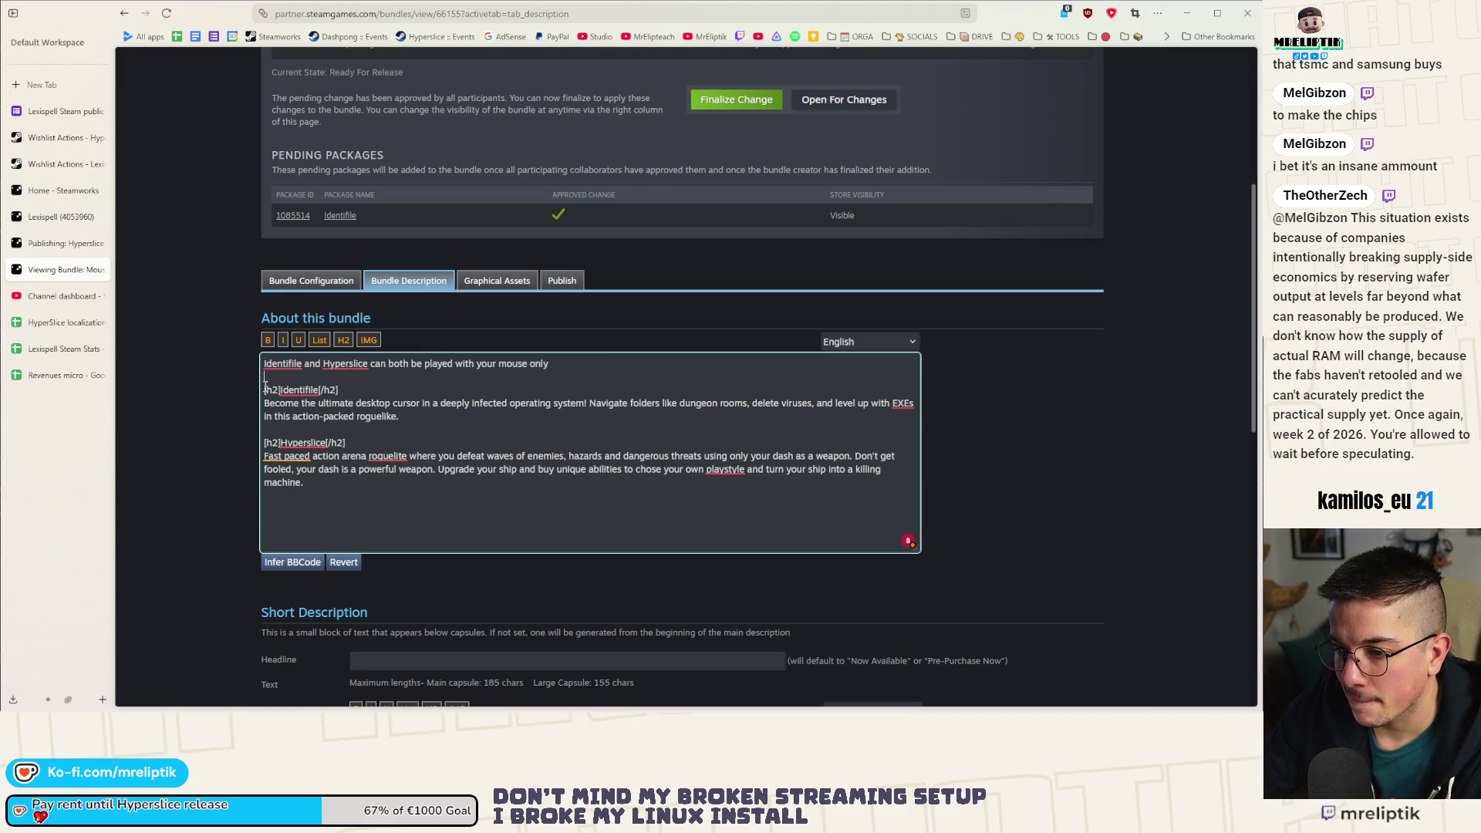
left_click(405, 370)
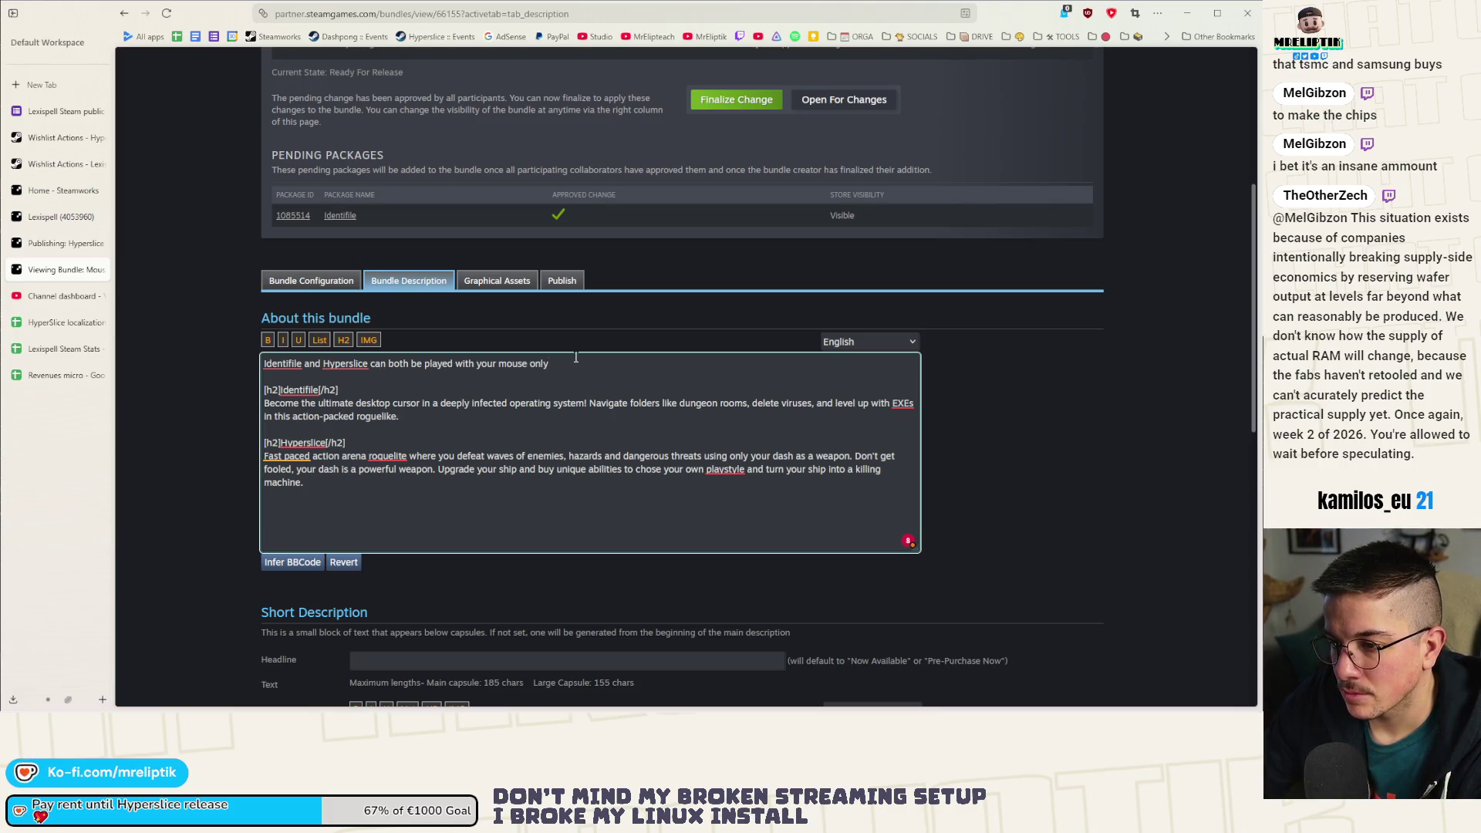
type("and that's fun!")
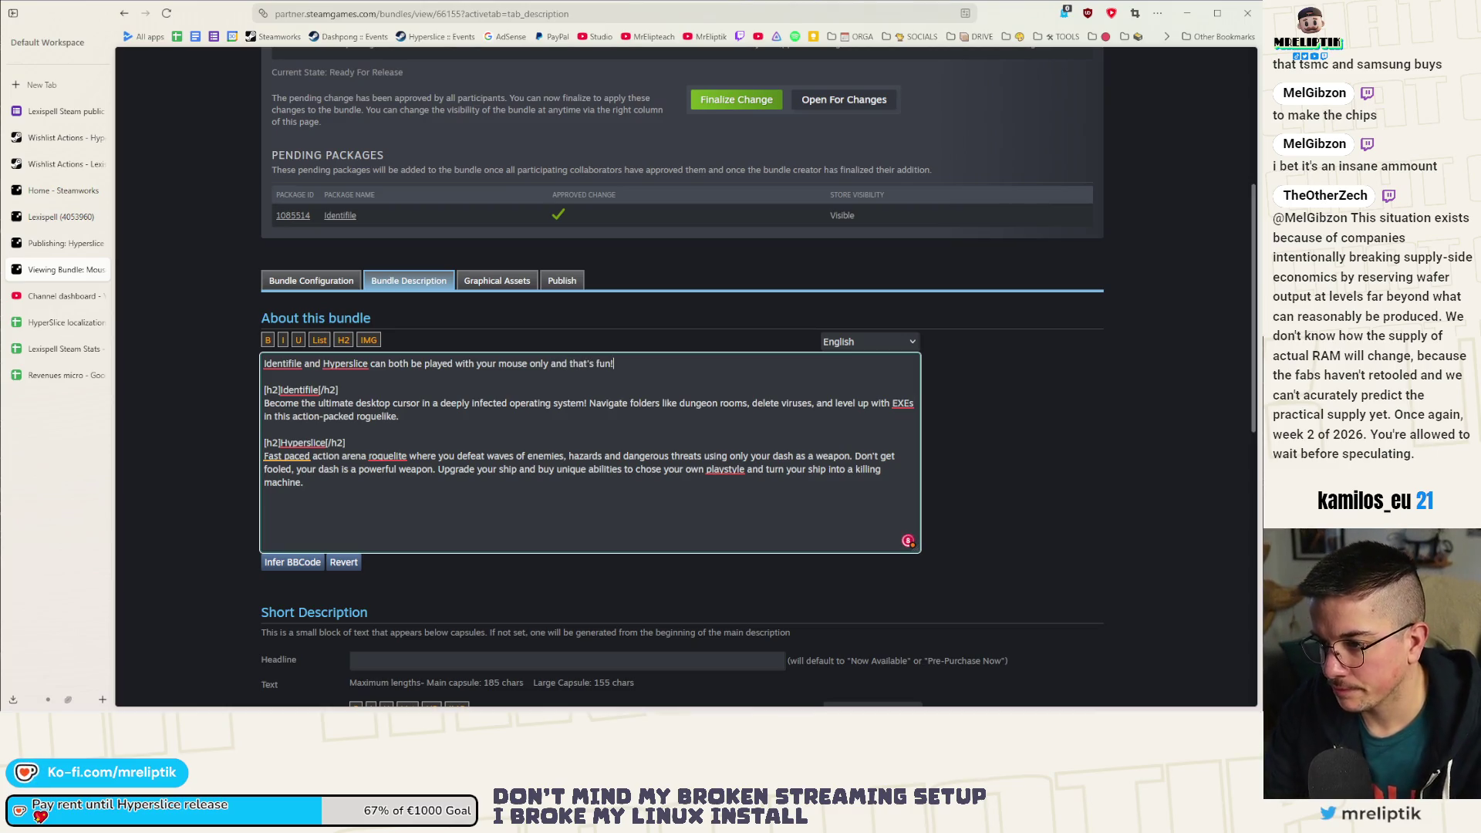
scroll(245, 429, "down", 4)
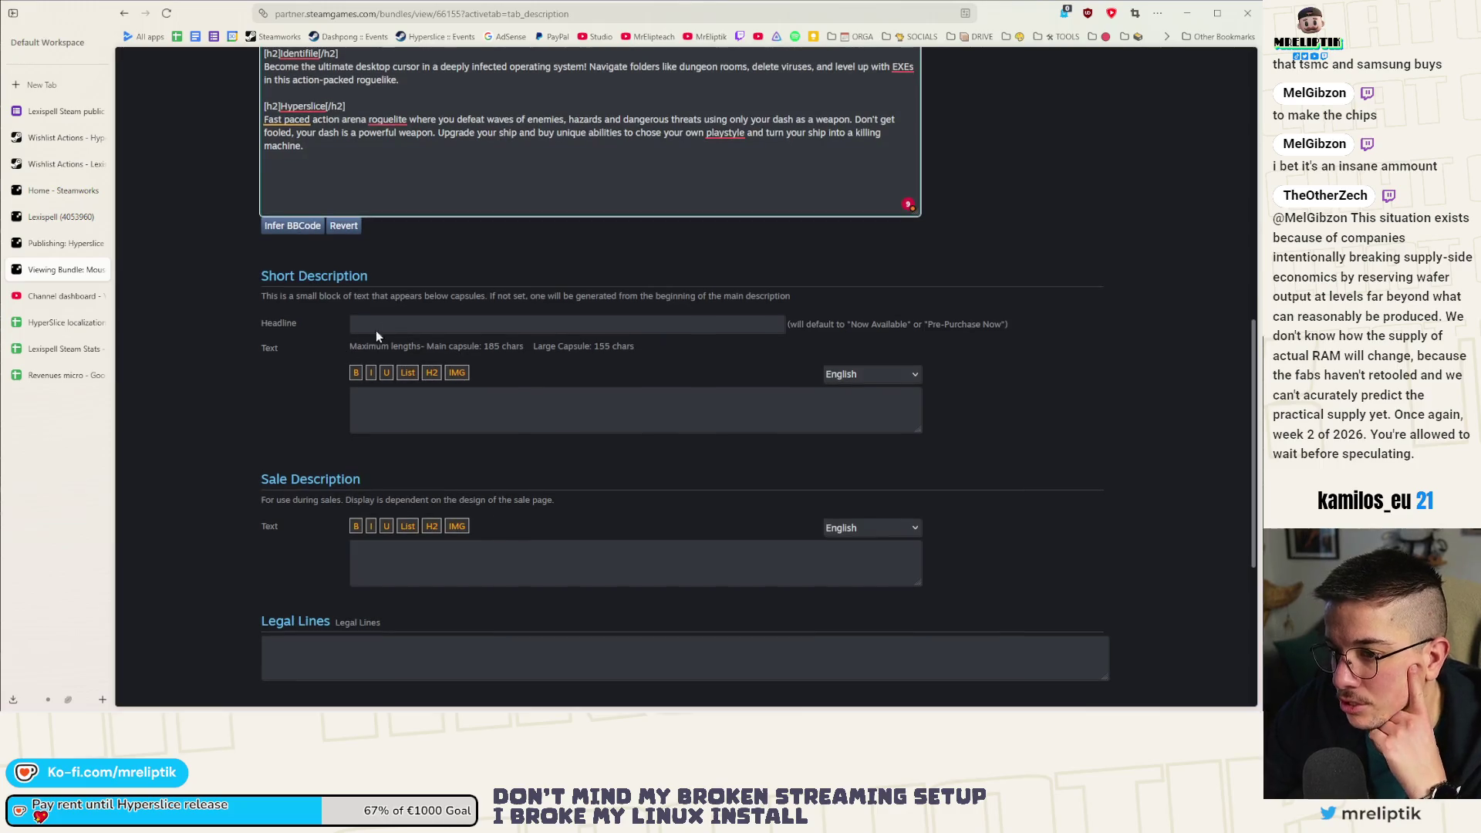
scroll(416, 432, "up", 1)
left_click(412, 393)
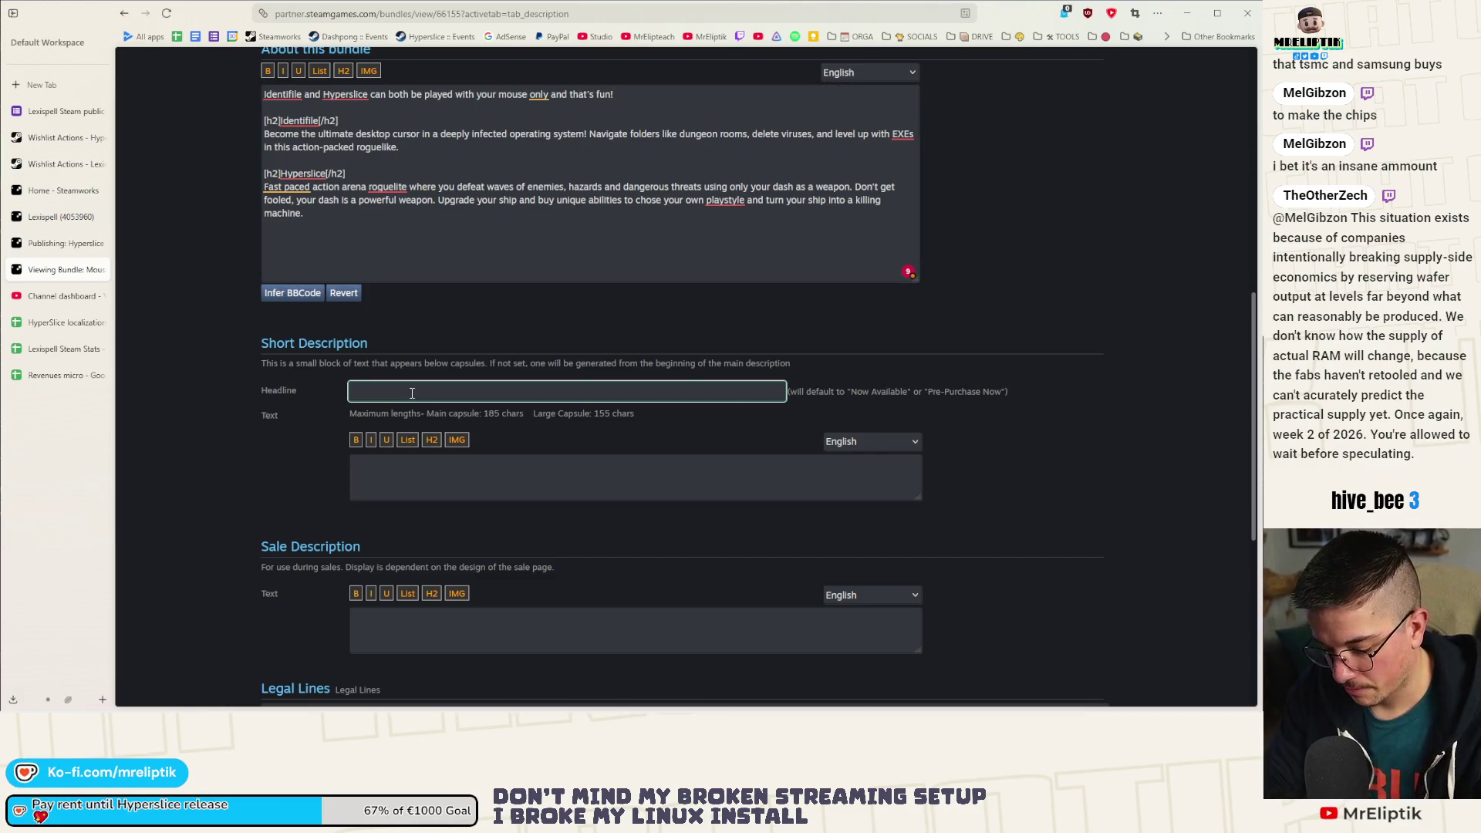
type("Action games")
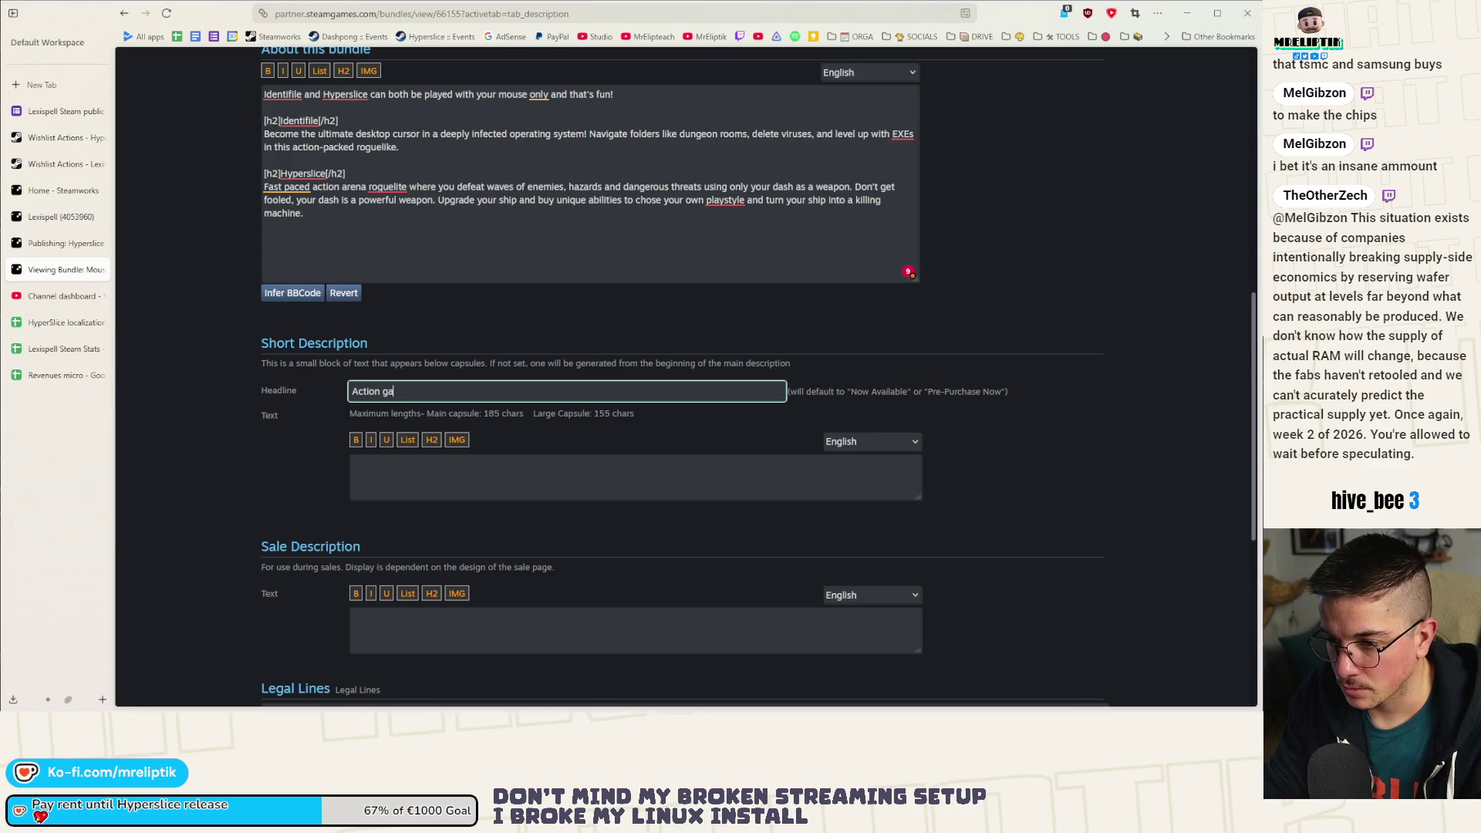
type(" pl")
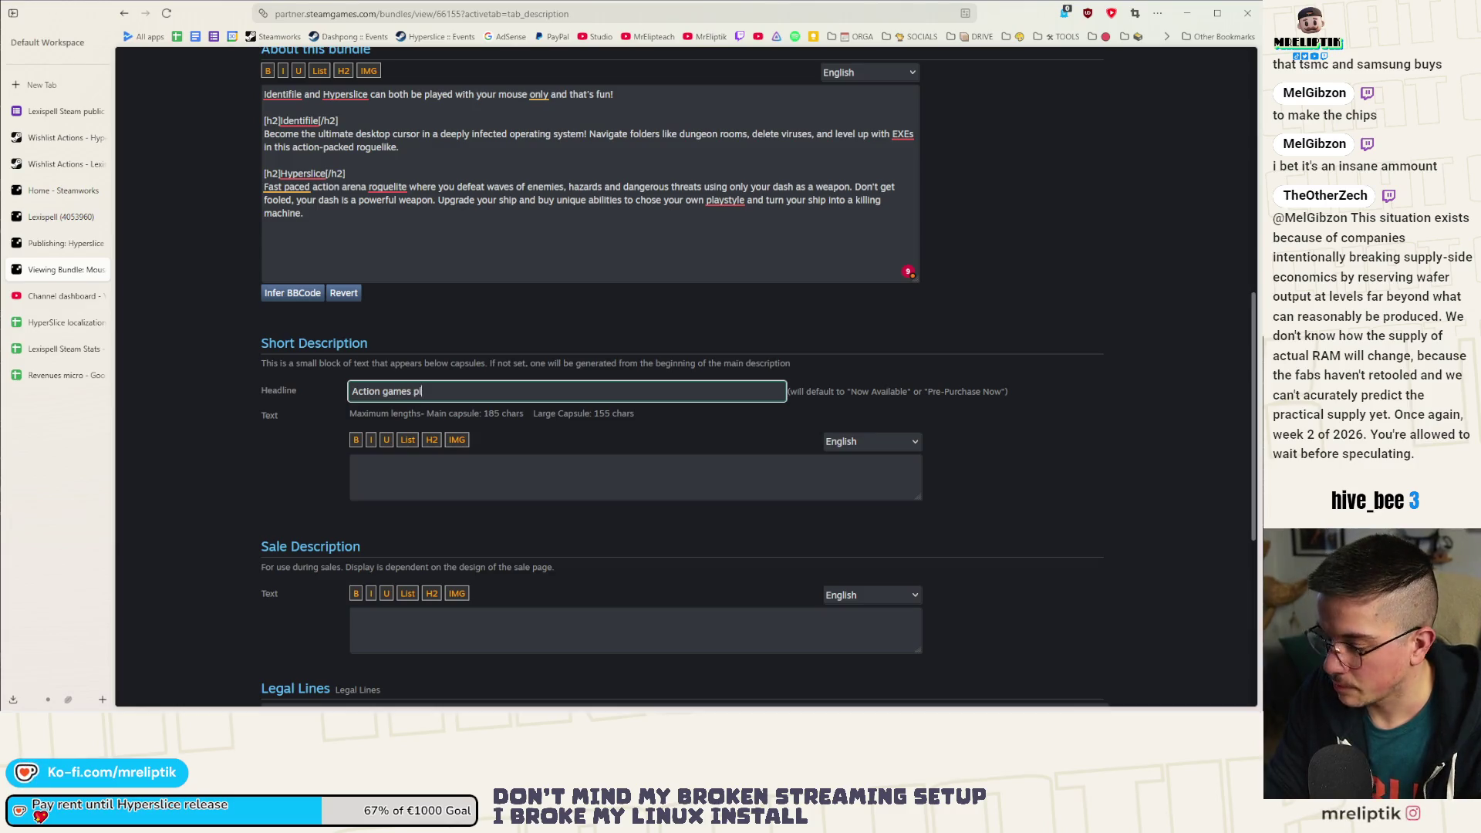
key("ctrl+a")
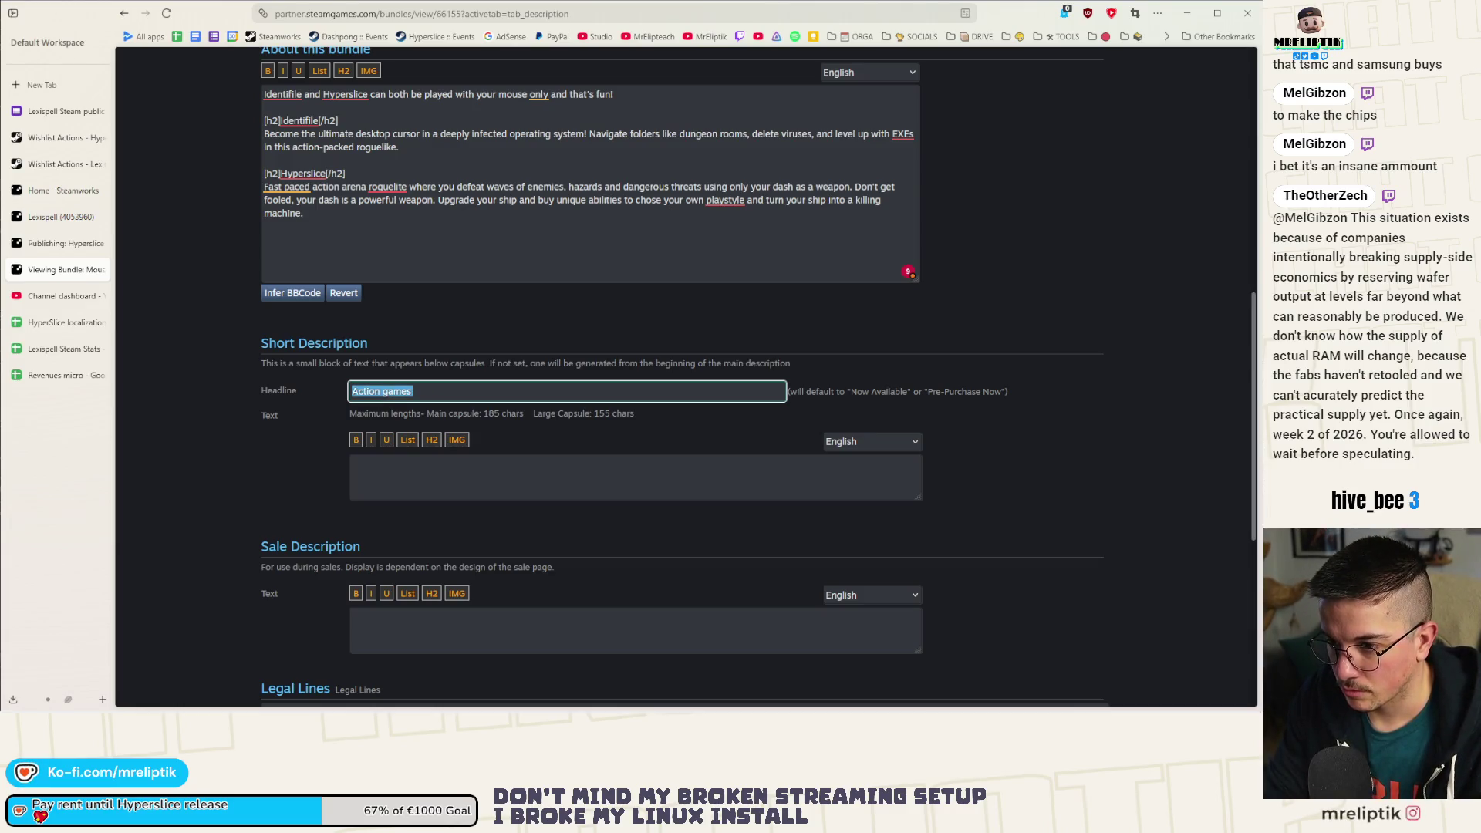
key("End")
type("playable using your ")
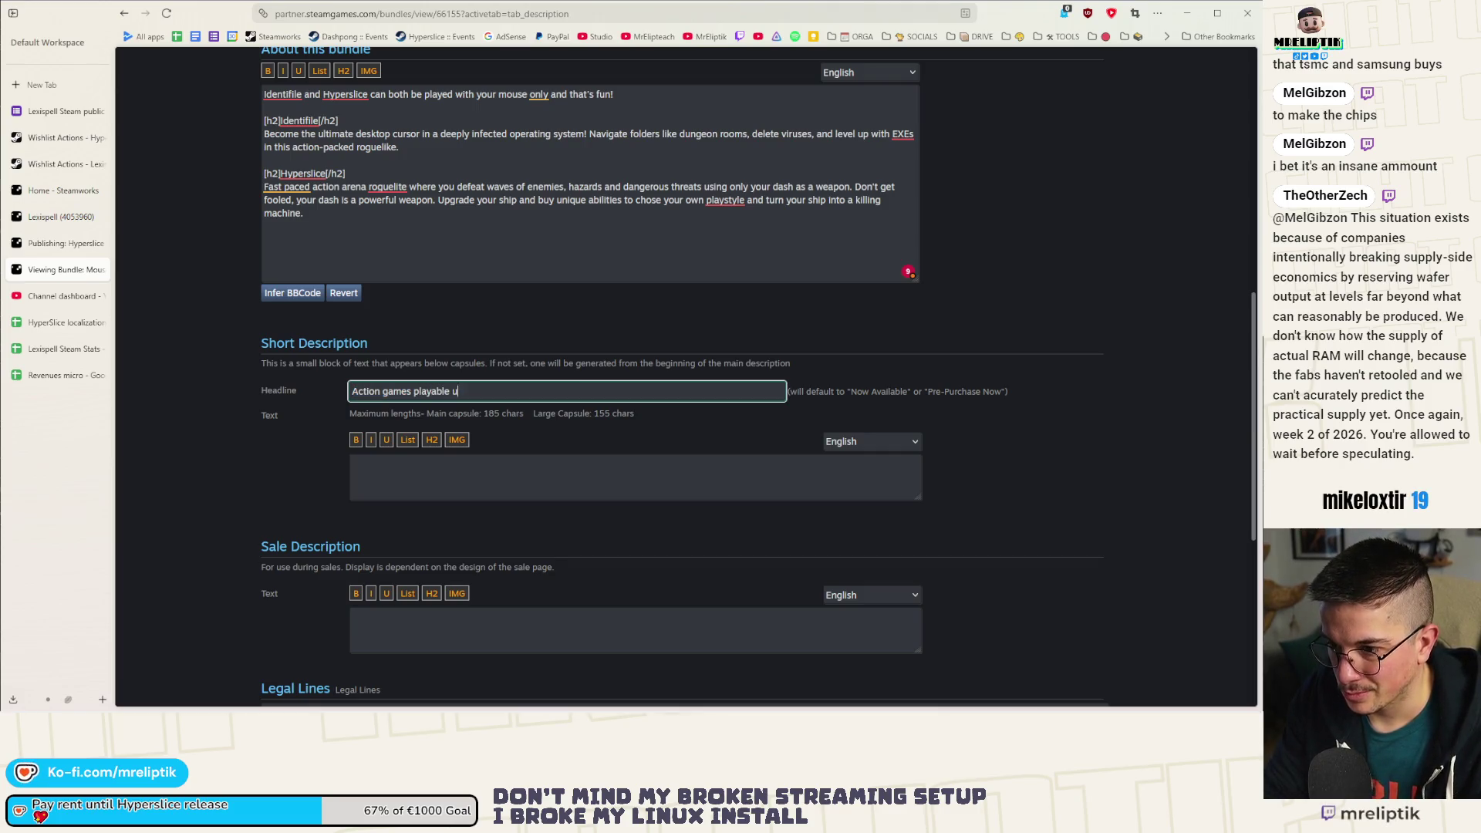
type("mouse only")
scroll(328, 438, "down", 2)
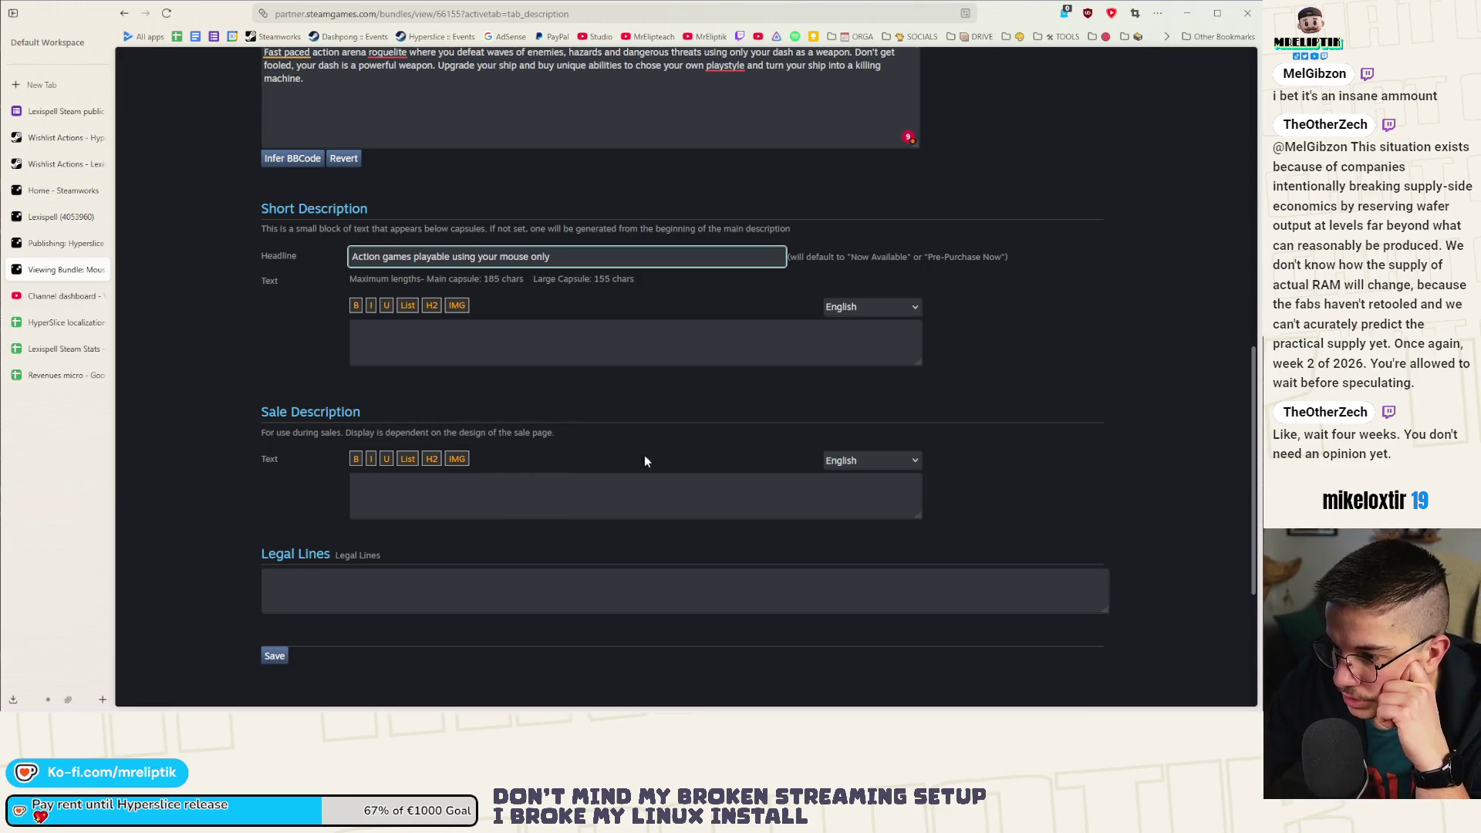
scroll(569, 472, "down", 4)
scroll(479, 479, "up", 8)
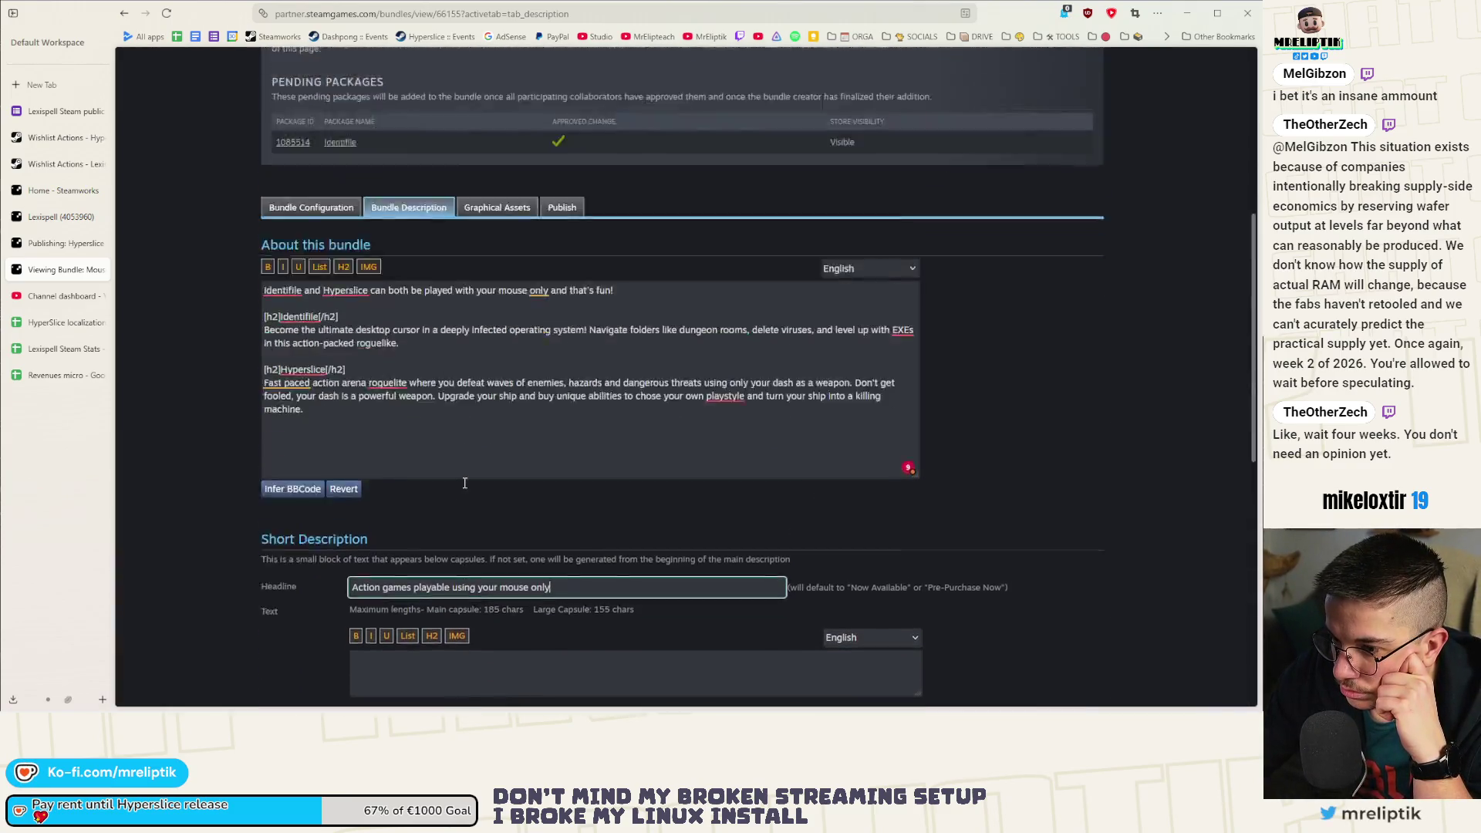
scroll(464, 483, "down", 1)
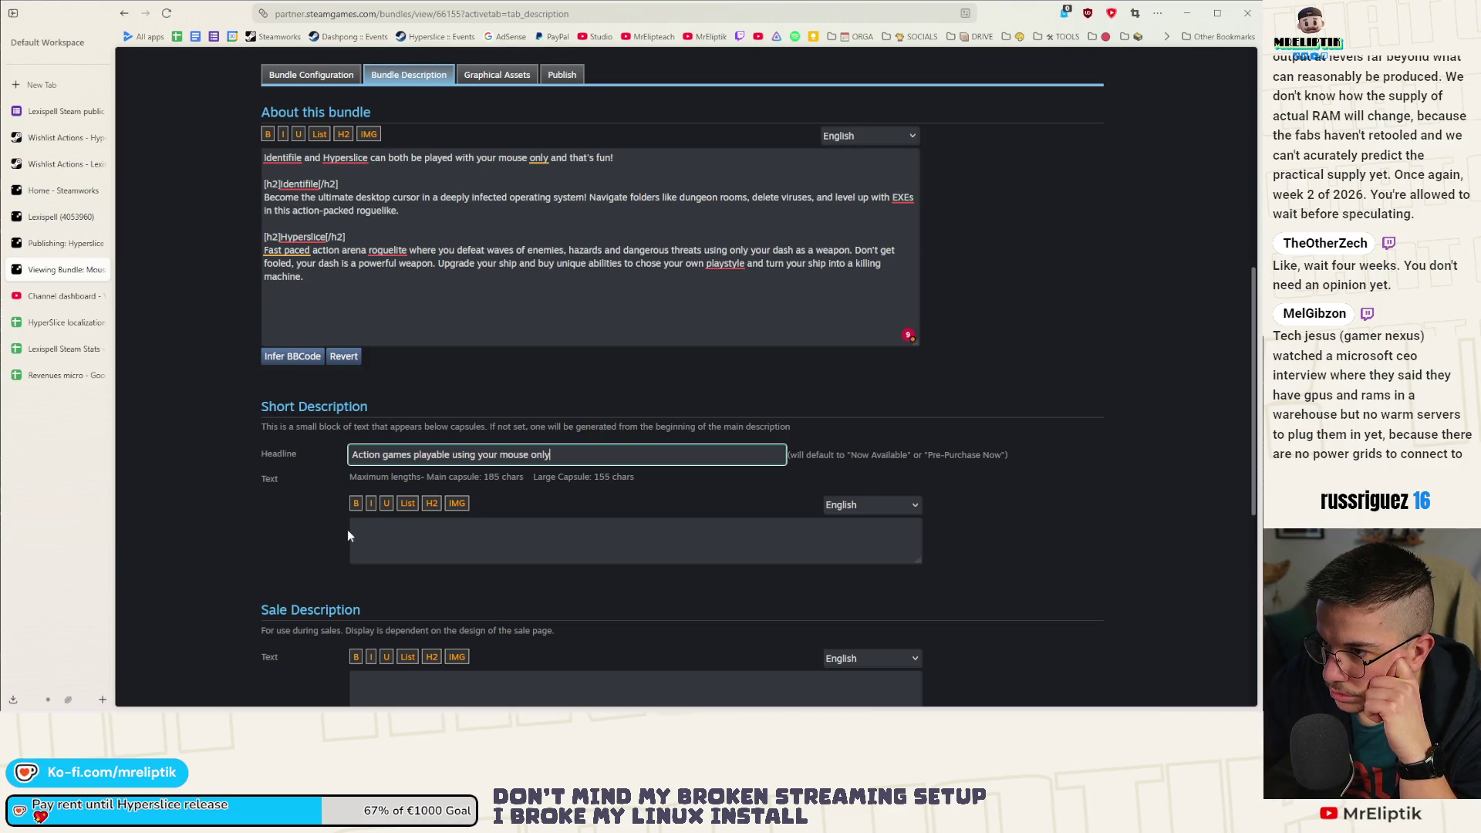
key("ctrl+a")
key("BackSpace")
left_click(294, 502)
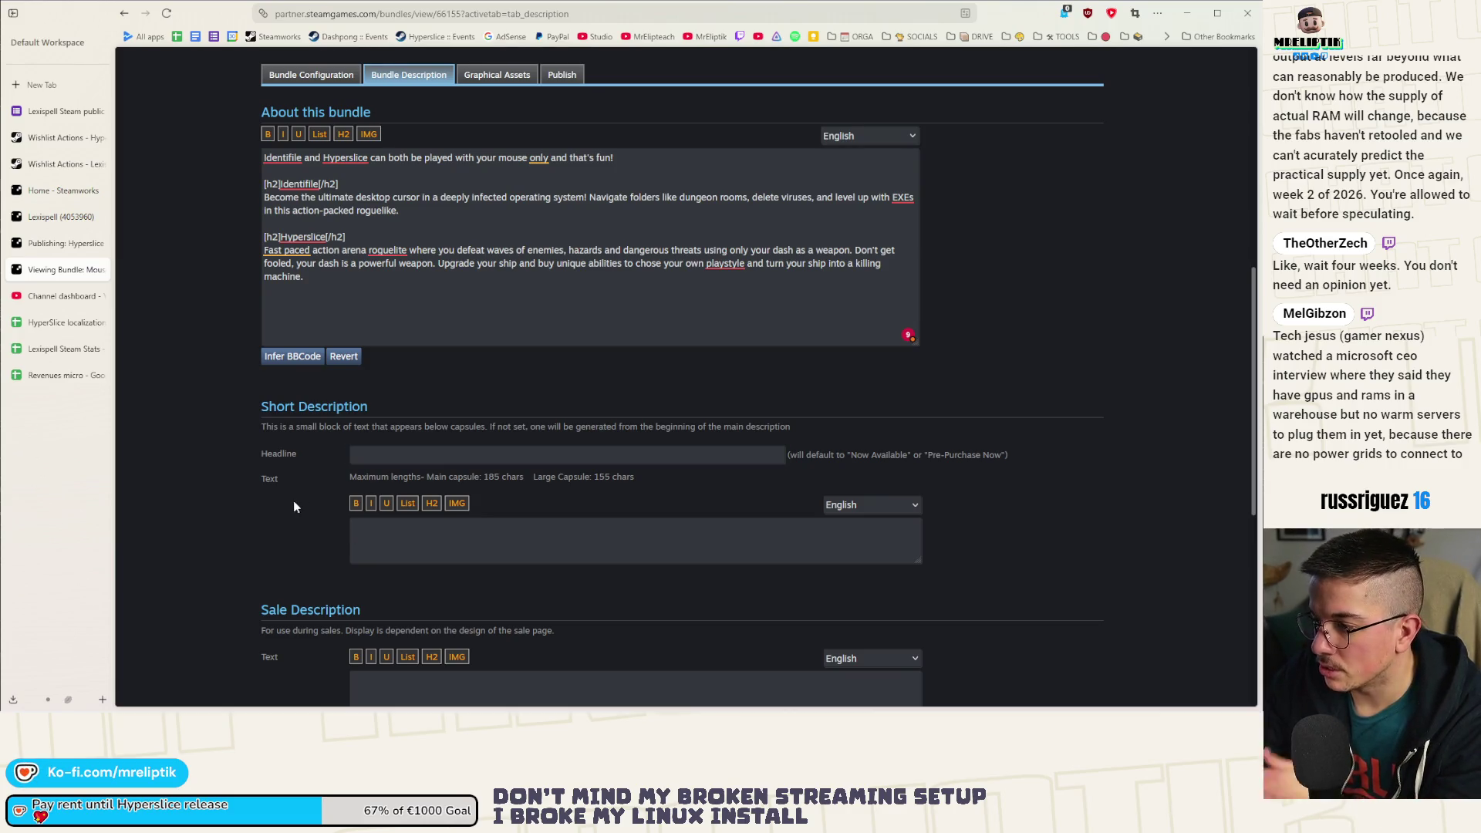
Review the bundle's uploaded graphical assets.
scroll(355, 478, "up", 5)
left_click(489, 415)
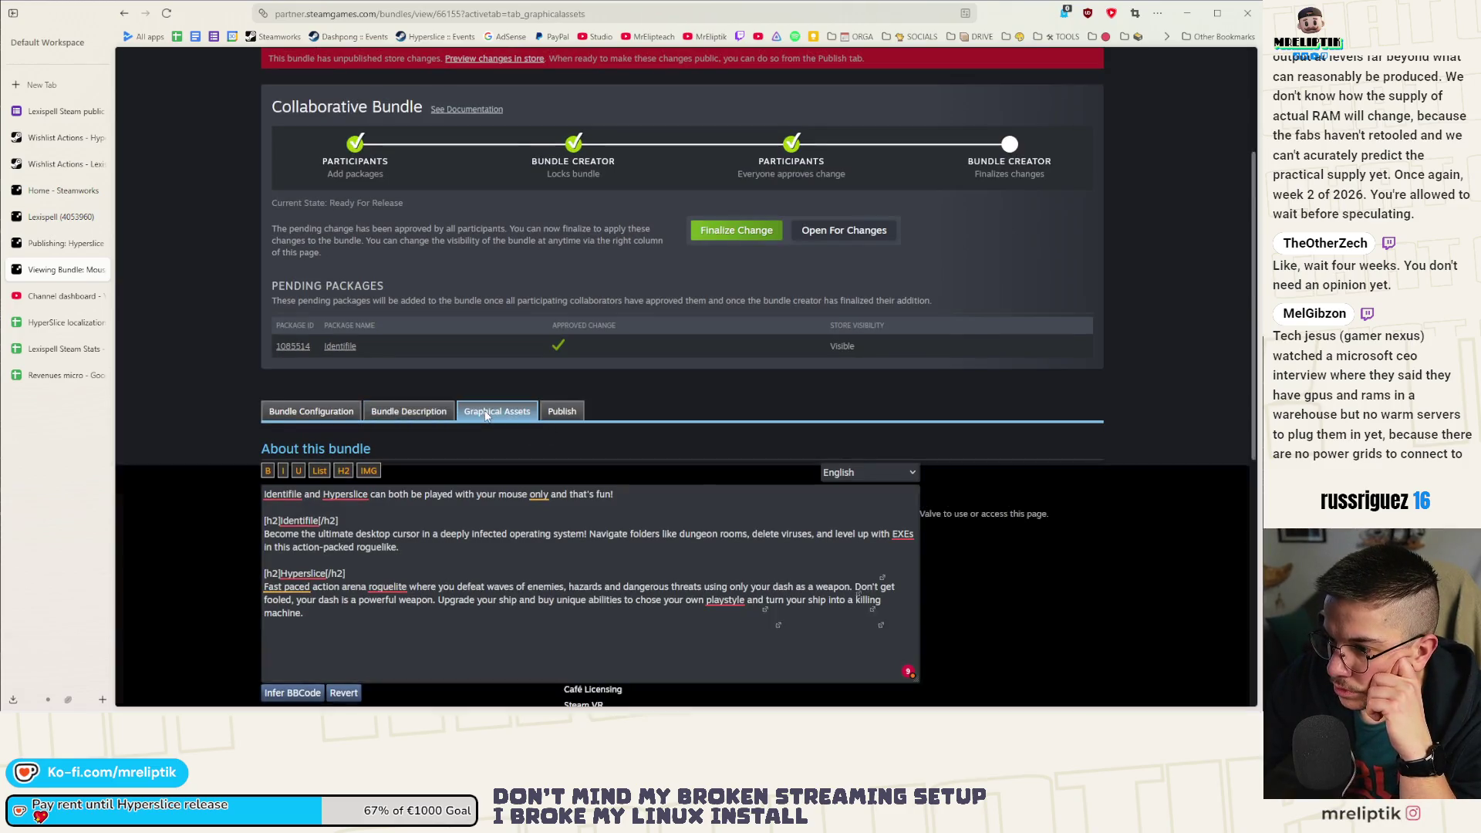
scroll(415, 428, "down", 15)
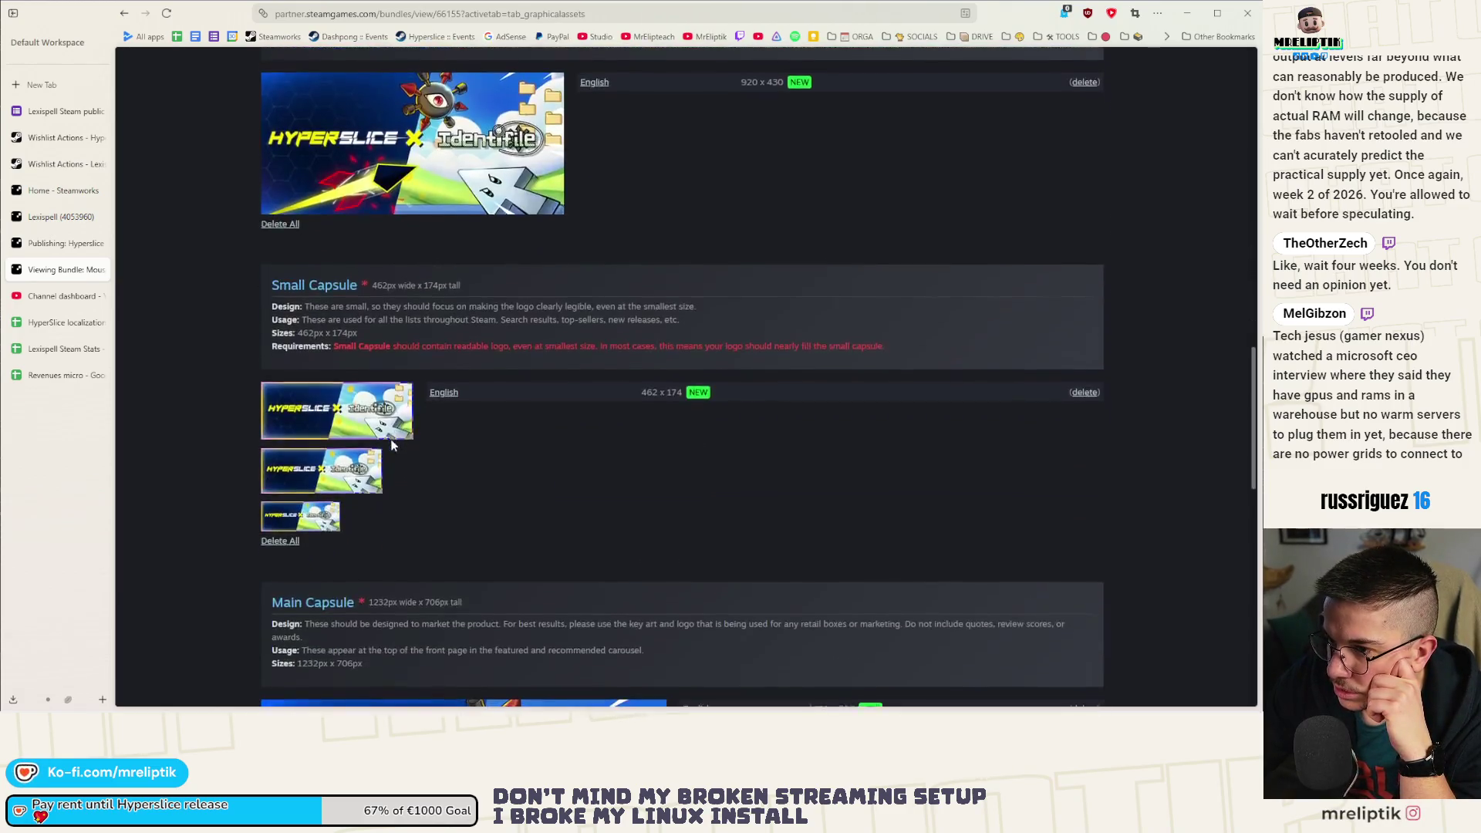
scroll(392, 448, "down", 5)
scroll(463, 470, "up", 15)
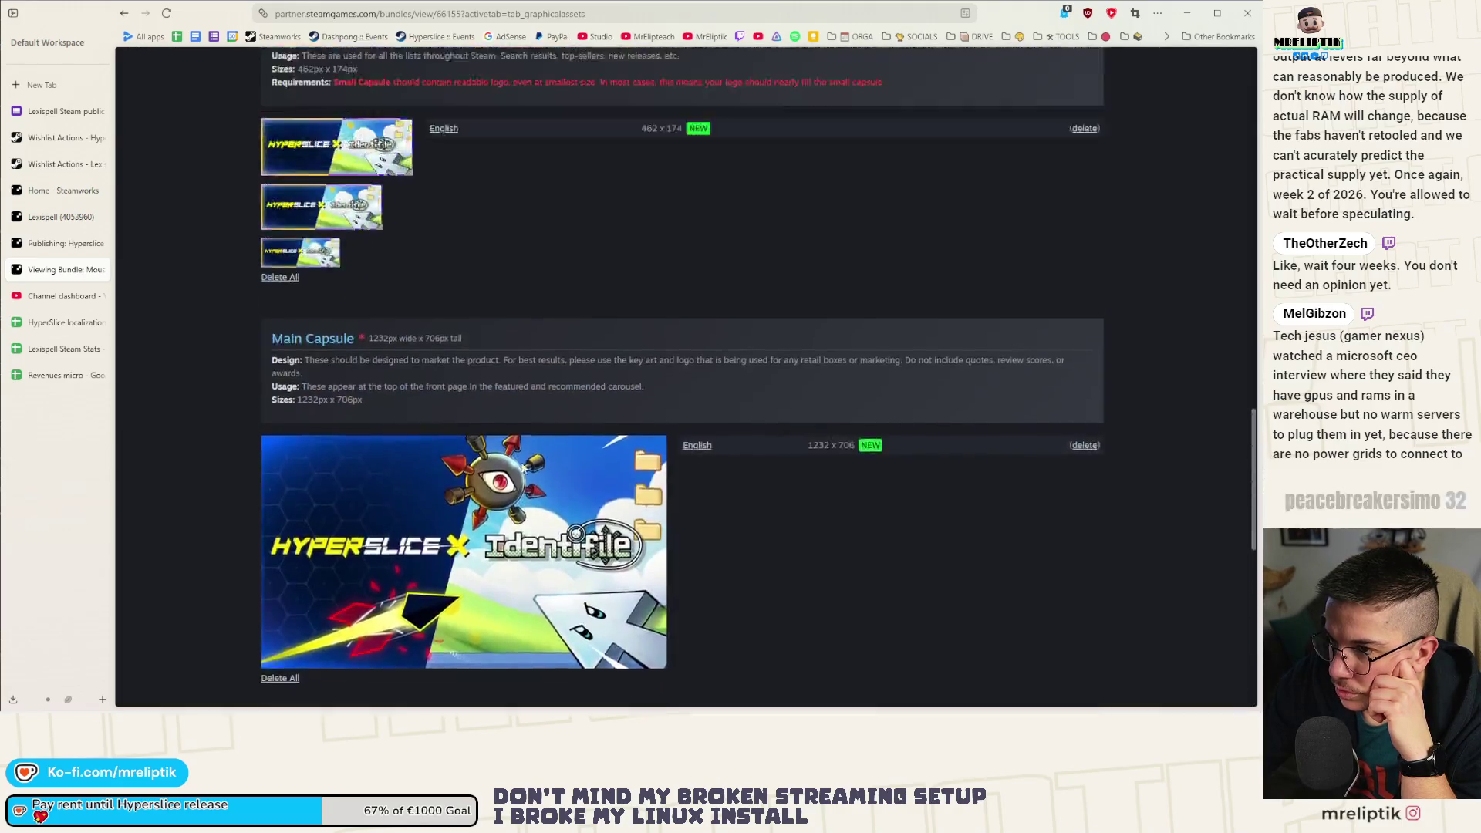
scroll(530, 405, "up", 5)
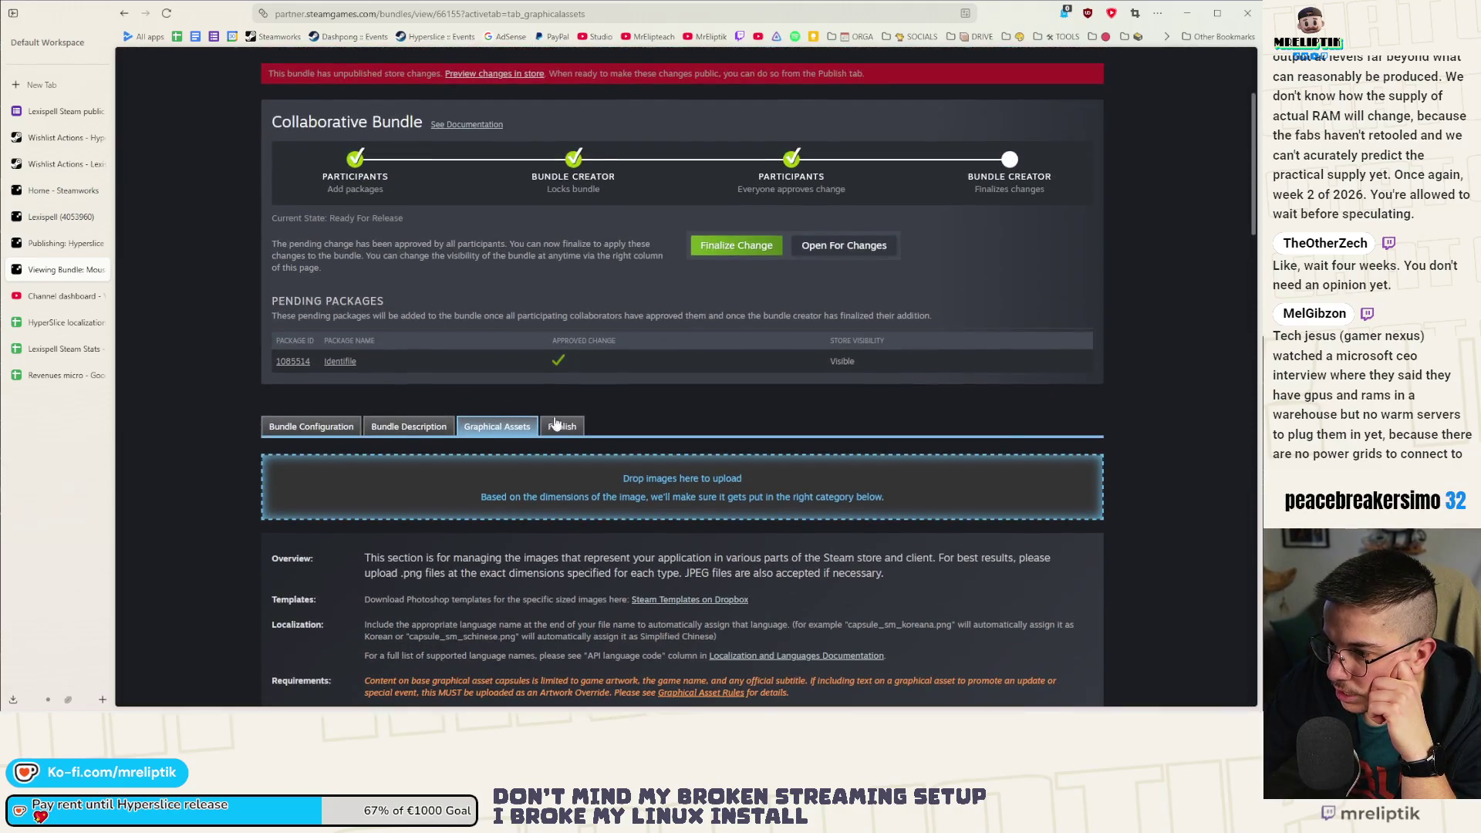
Prepare and publish the bundle's changes, then open its store page in a new tab.
left_click(555, 436)
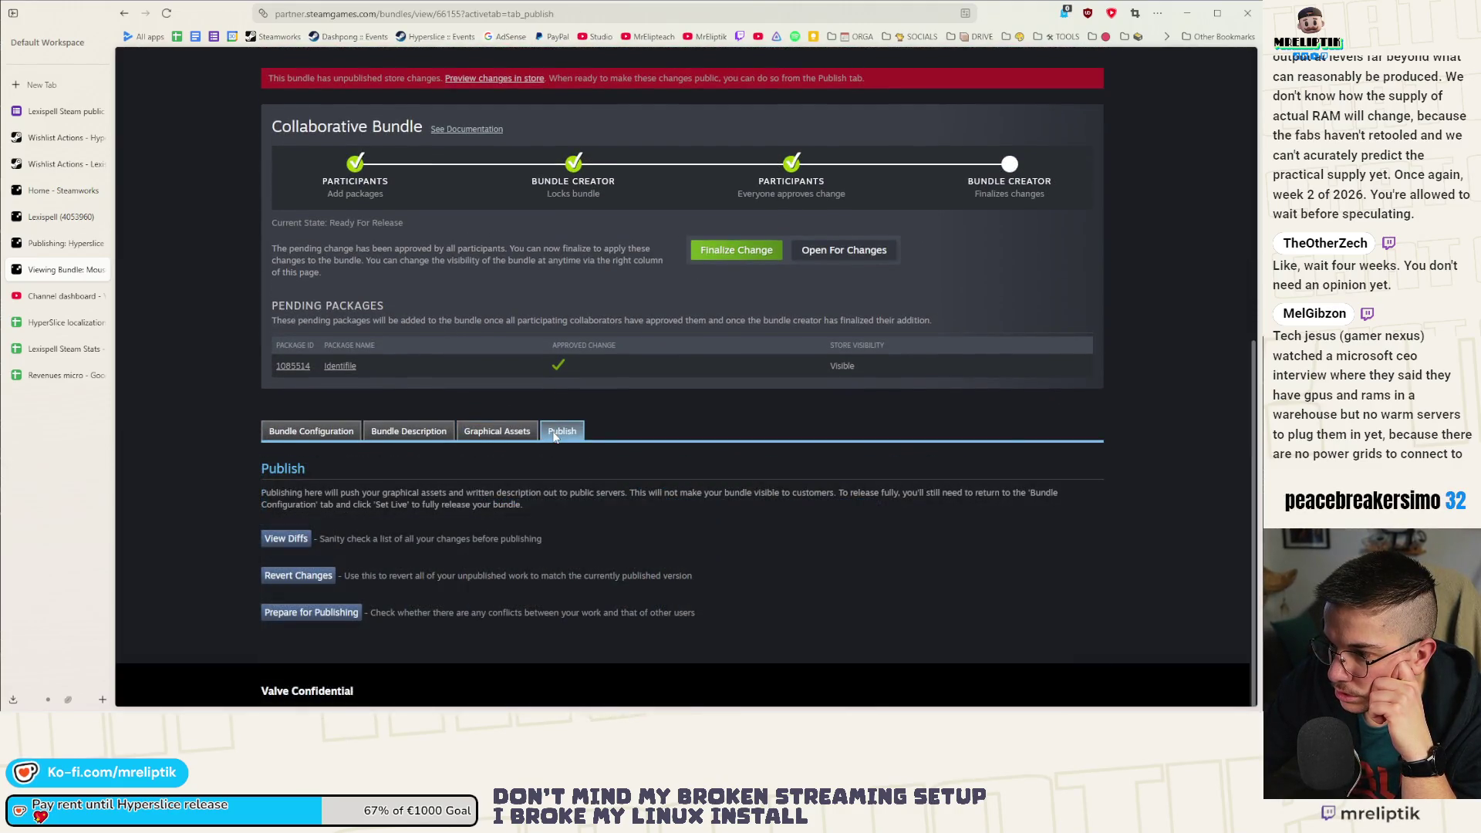
left_click(322, 622)
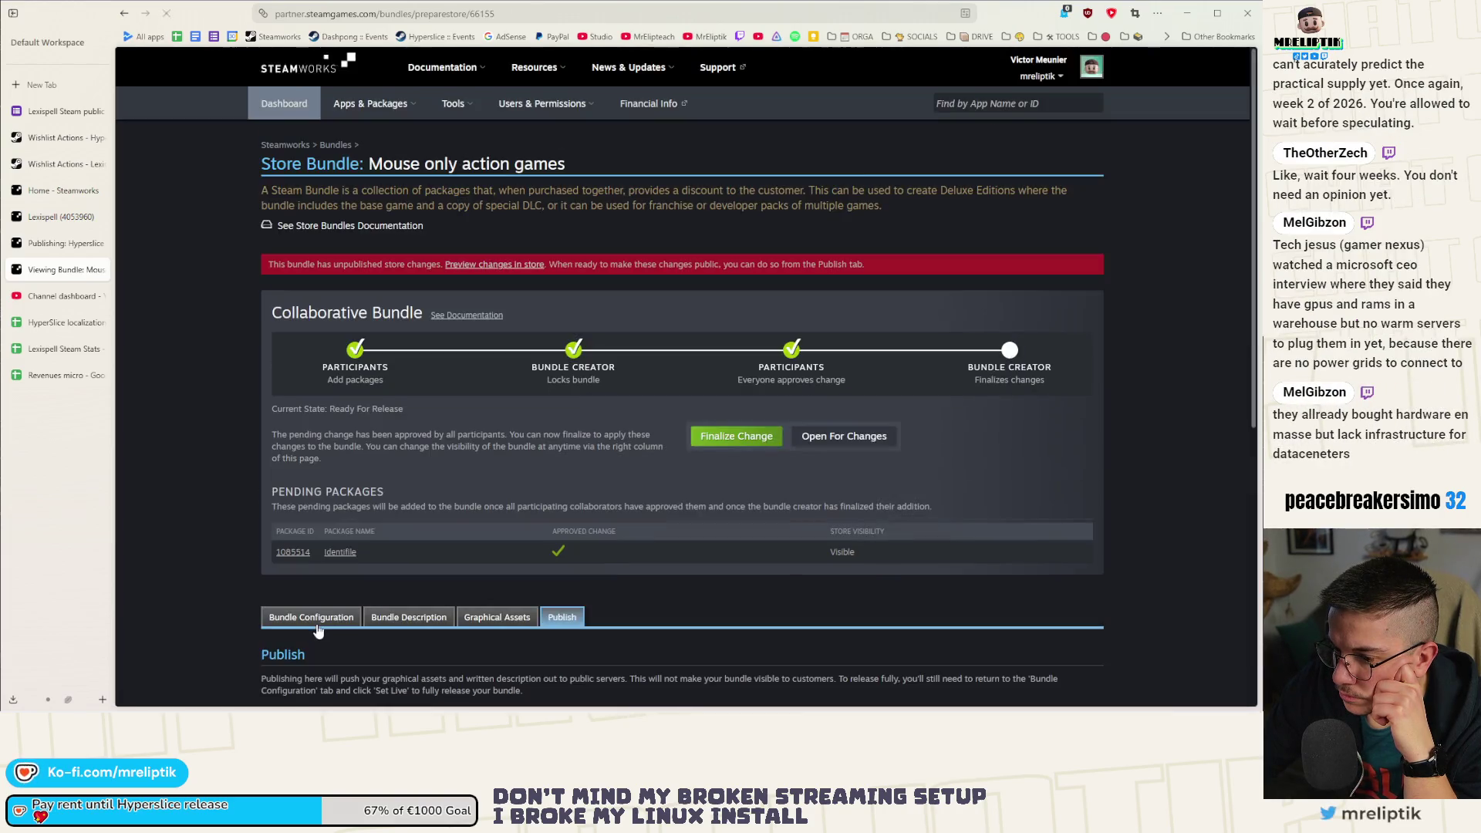
scroll(304, 540, "down", 5)
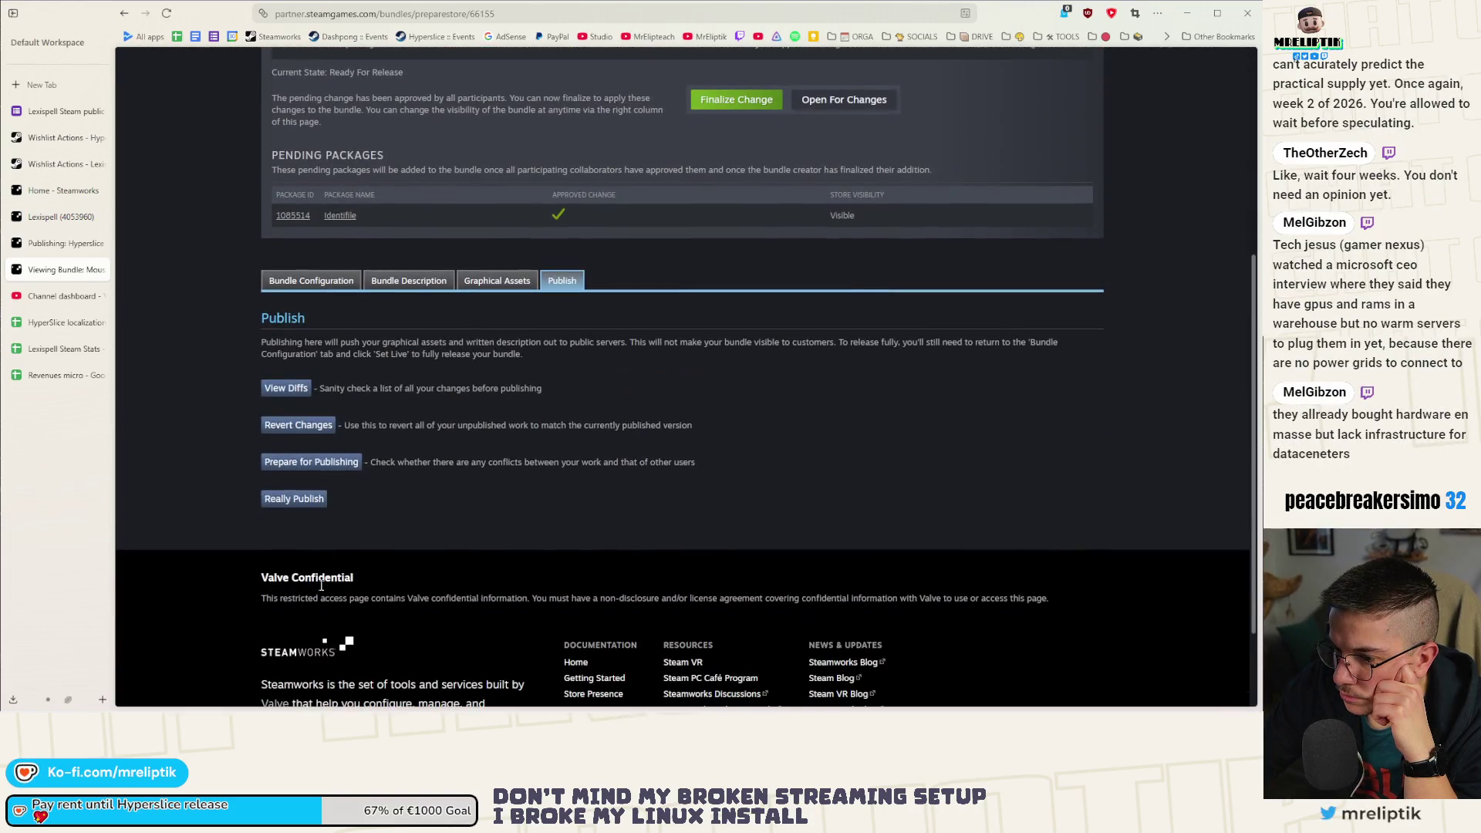
left_click(298, 500)
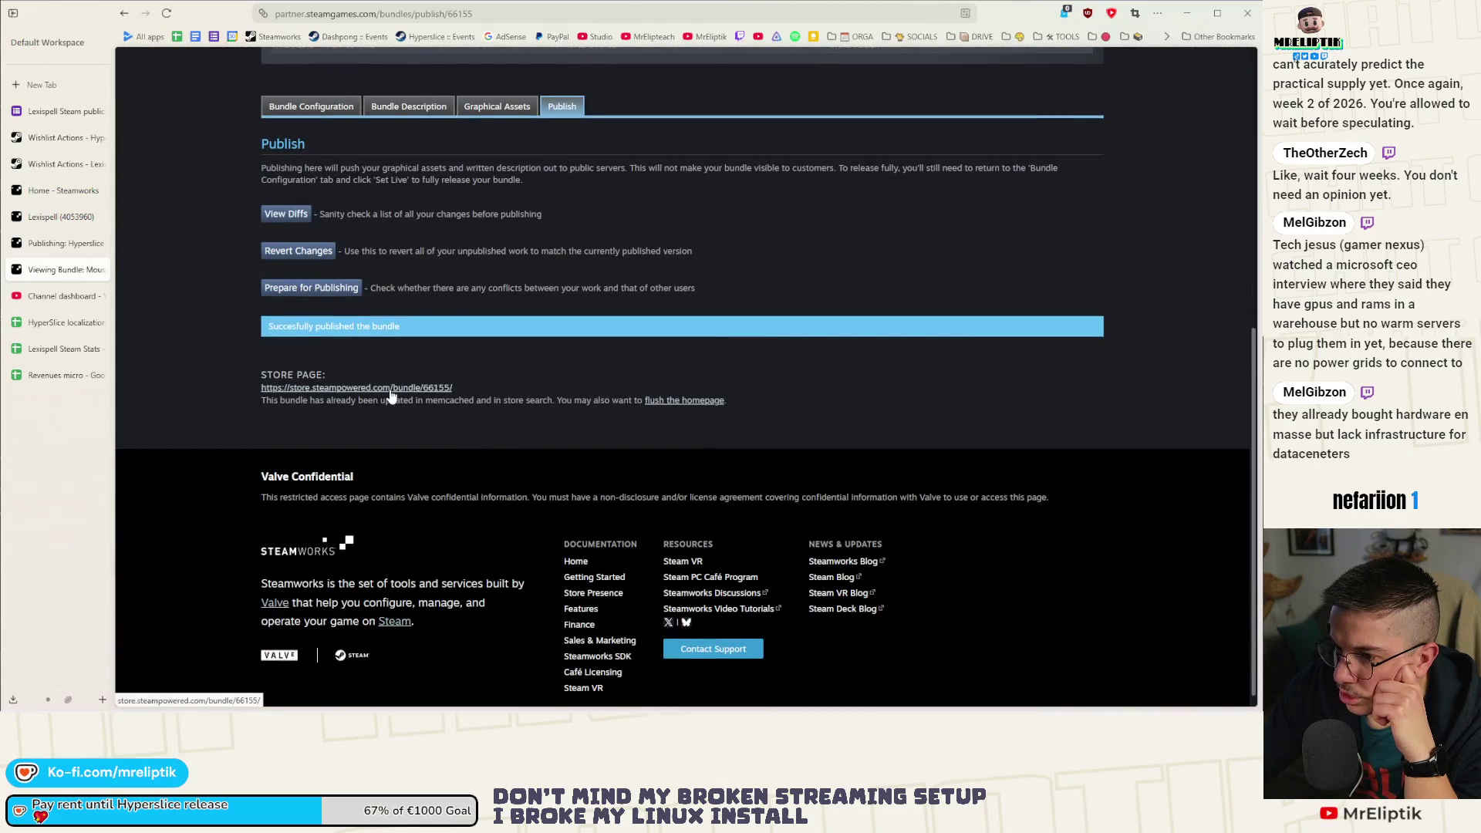
middle_click(357, 383)
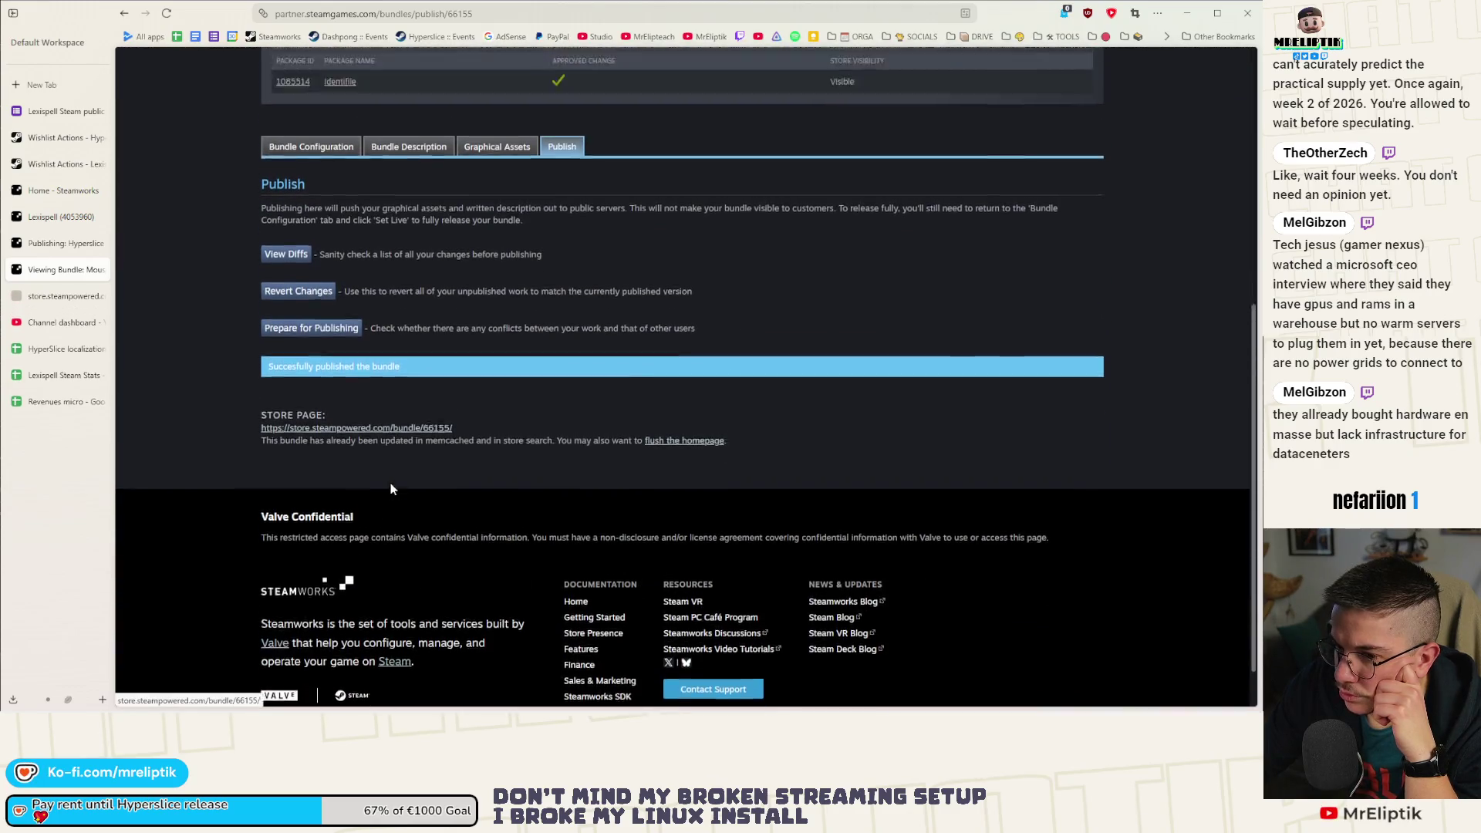
Check the bundle's included packages and store status against its description tab.
scroll(428, 536, "up", 3)
left_click(307, 506)
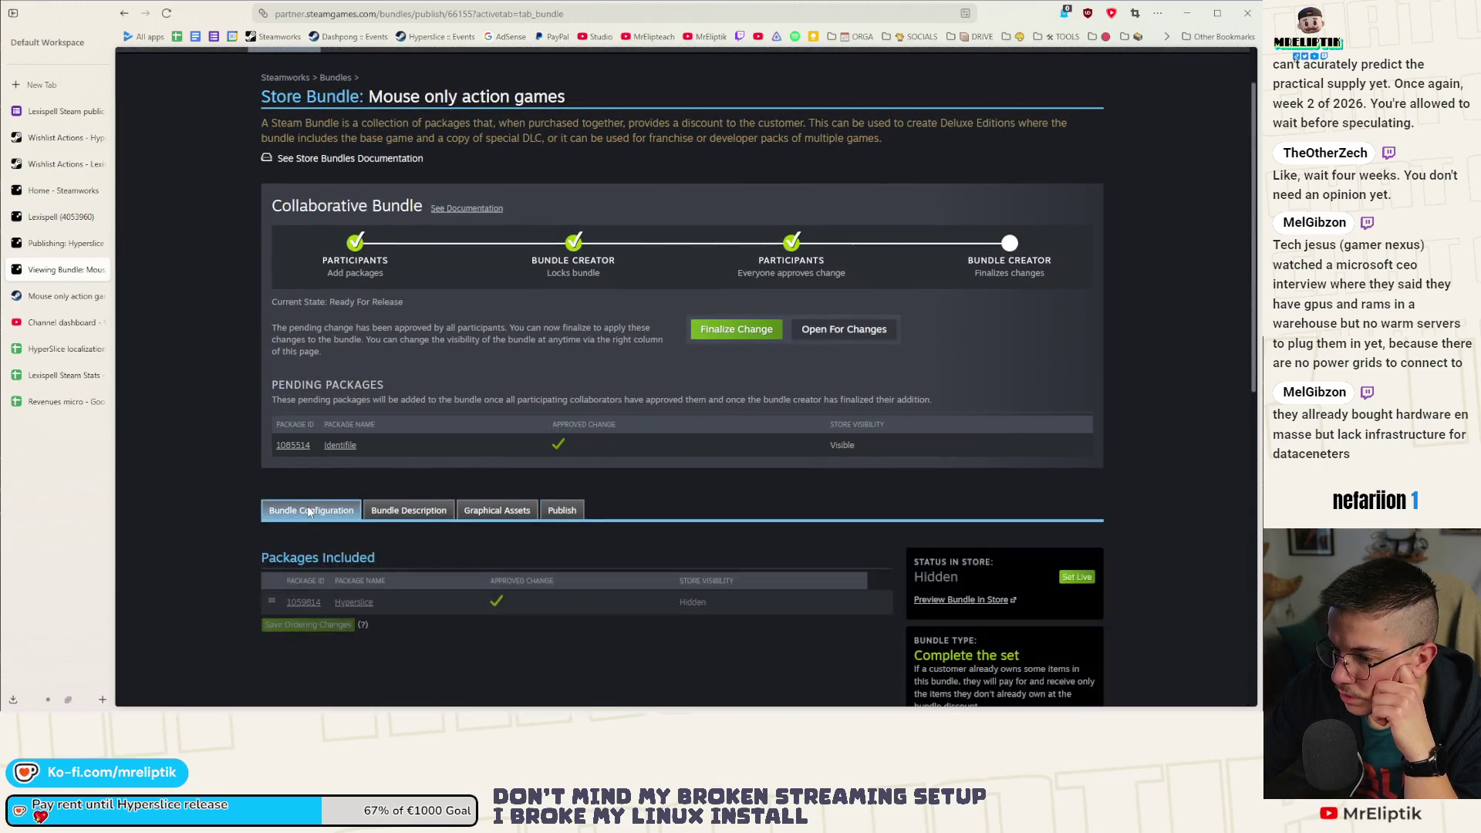
scroll(404, 307, "down", 3)
left_click(401, 240)
left_click(313, 243)
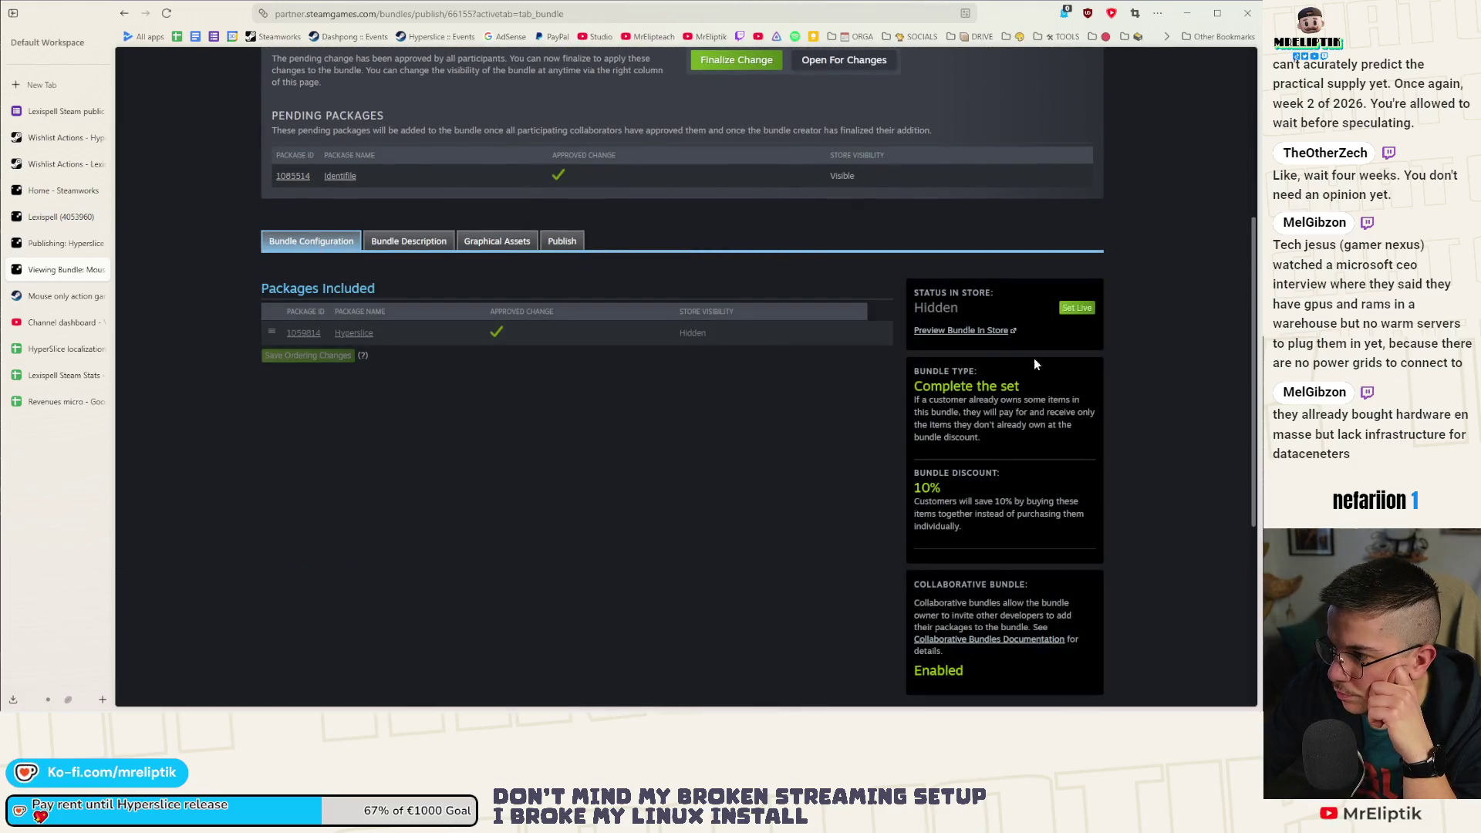
scroll(992, 354, "down", 3)
scroll(856, 457, "up", 3)
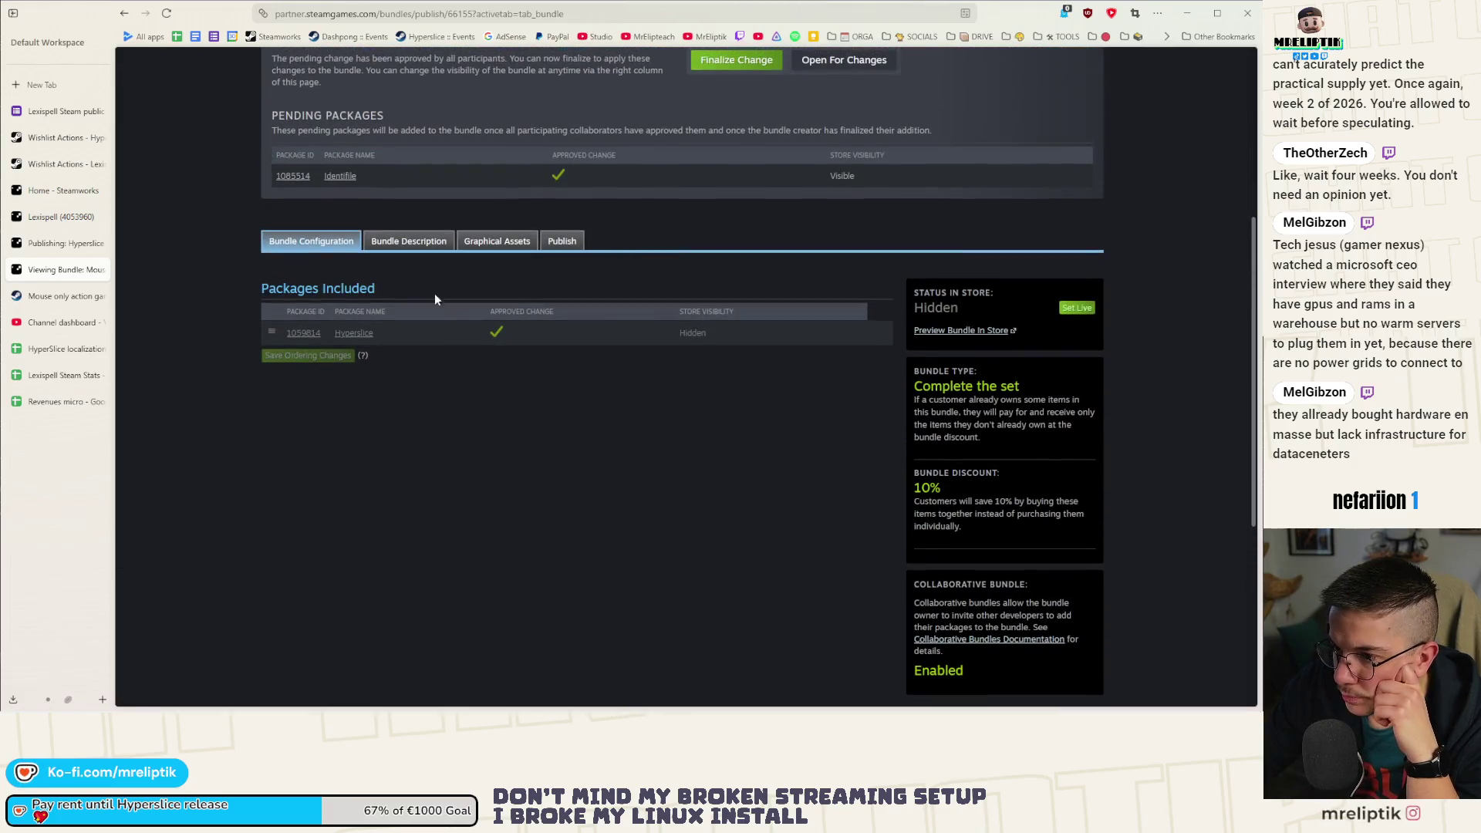
Review the bundle's description fields and graphical assets, ending in the description editor.
left_click(412, 245)
scroll(411, 357, "down", 3)
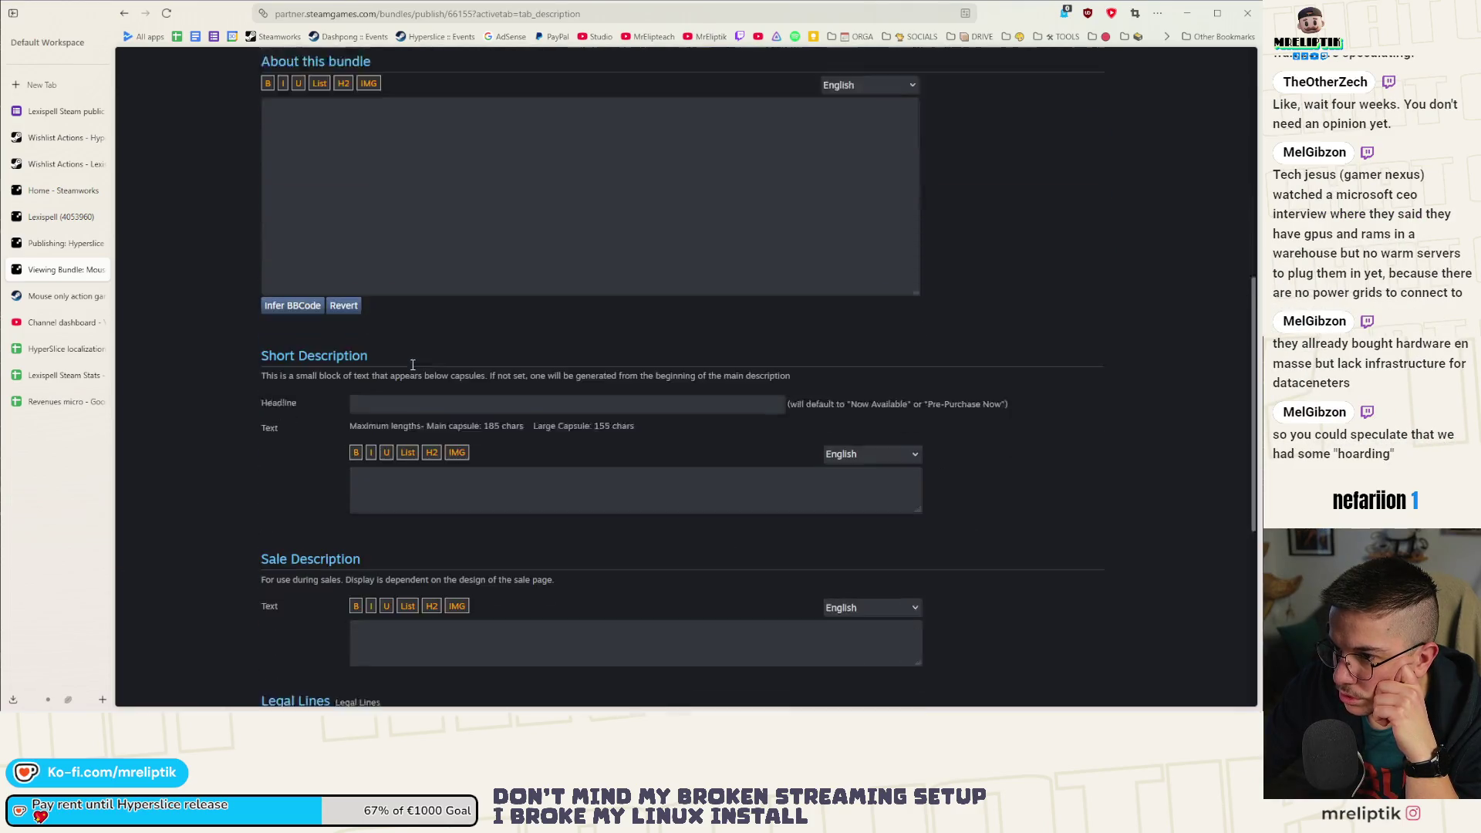
scroll(429, 387, "up", 10)
left_click(498, 443)
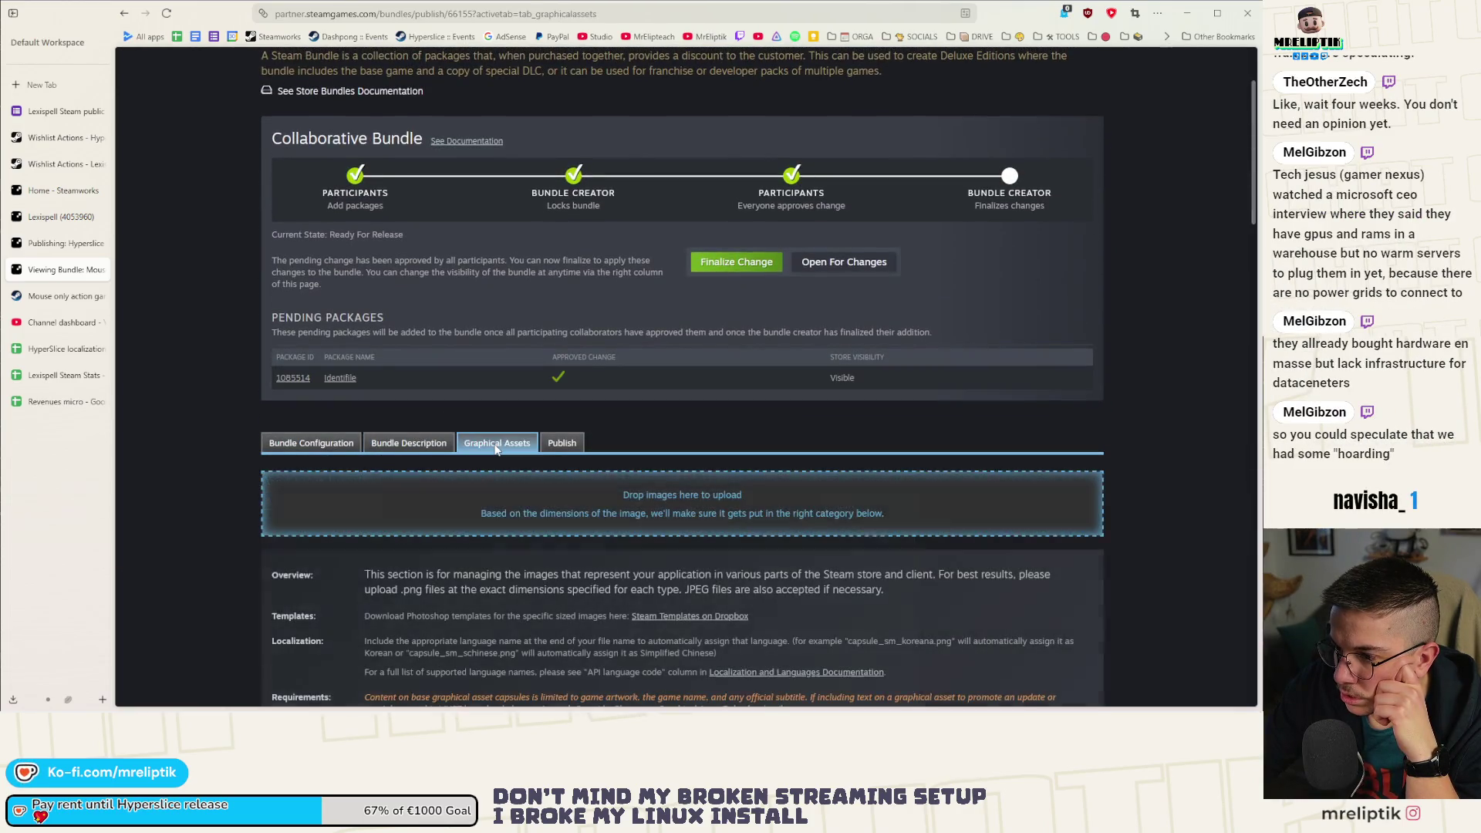
left_click(562, 444)
left_click(411, 441)
scroll(412, 441, "down", 10)
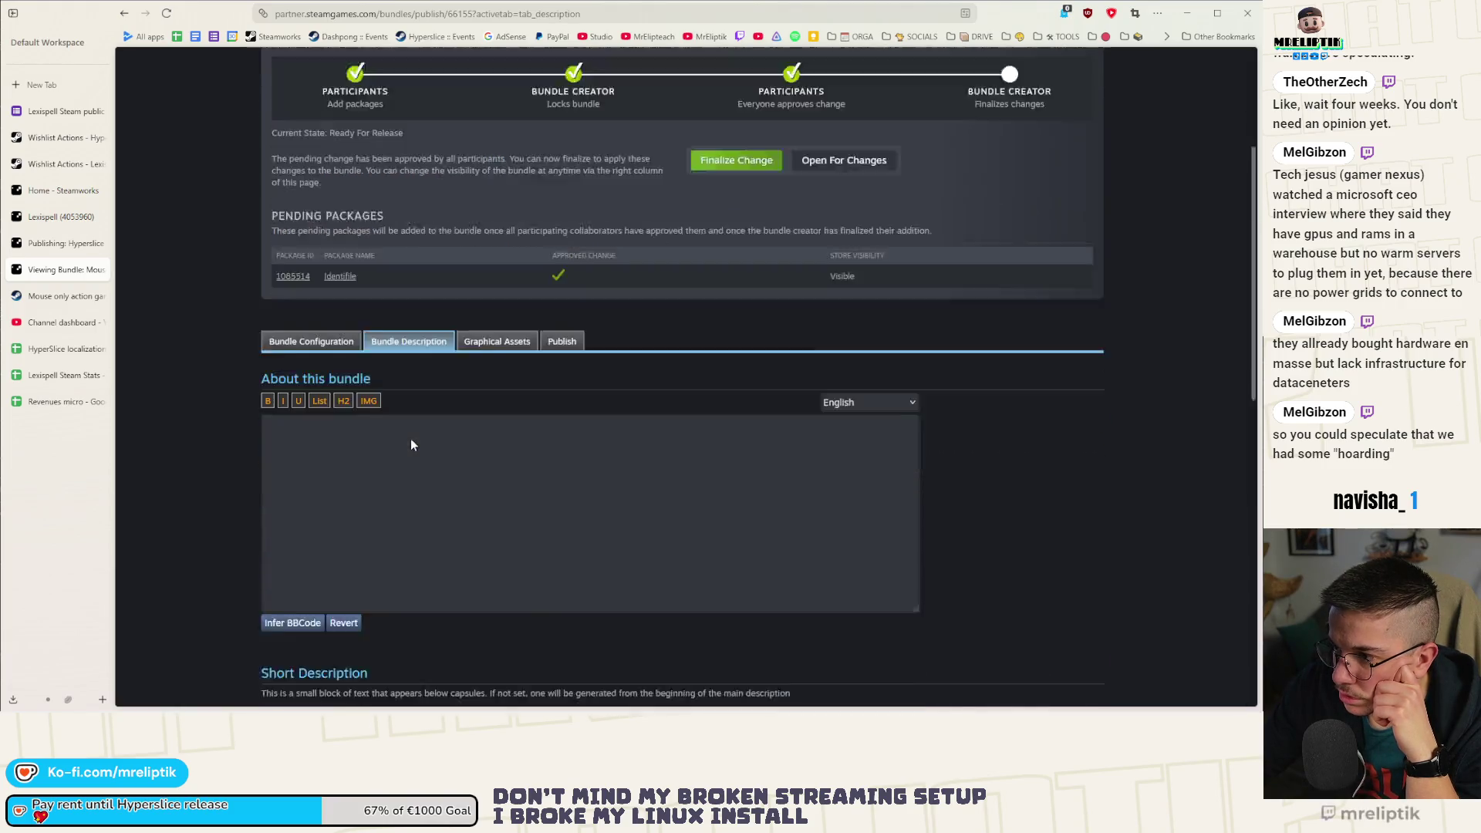
scroll(410, 441, "down", 2)
scroll(411, 444, "up", 10)
Paste the Identifile header and description into the About this bundle box from clipboard history.
left_click(403, 308)
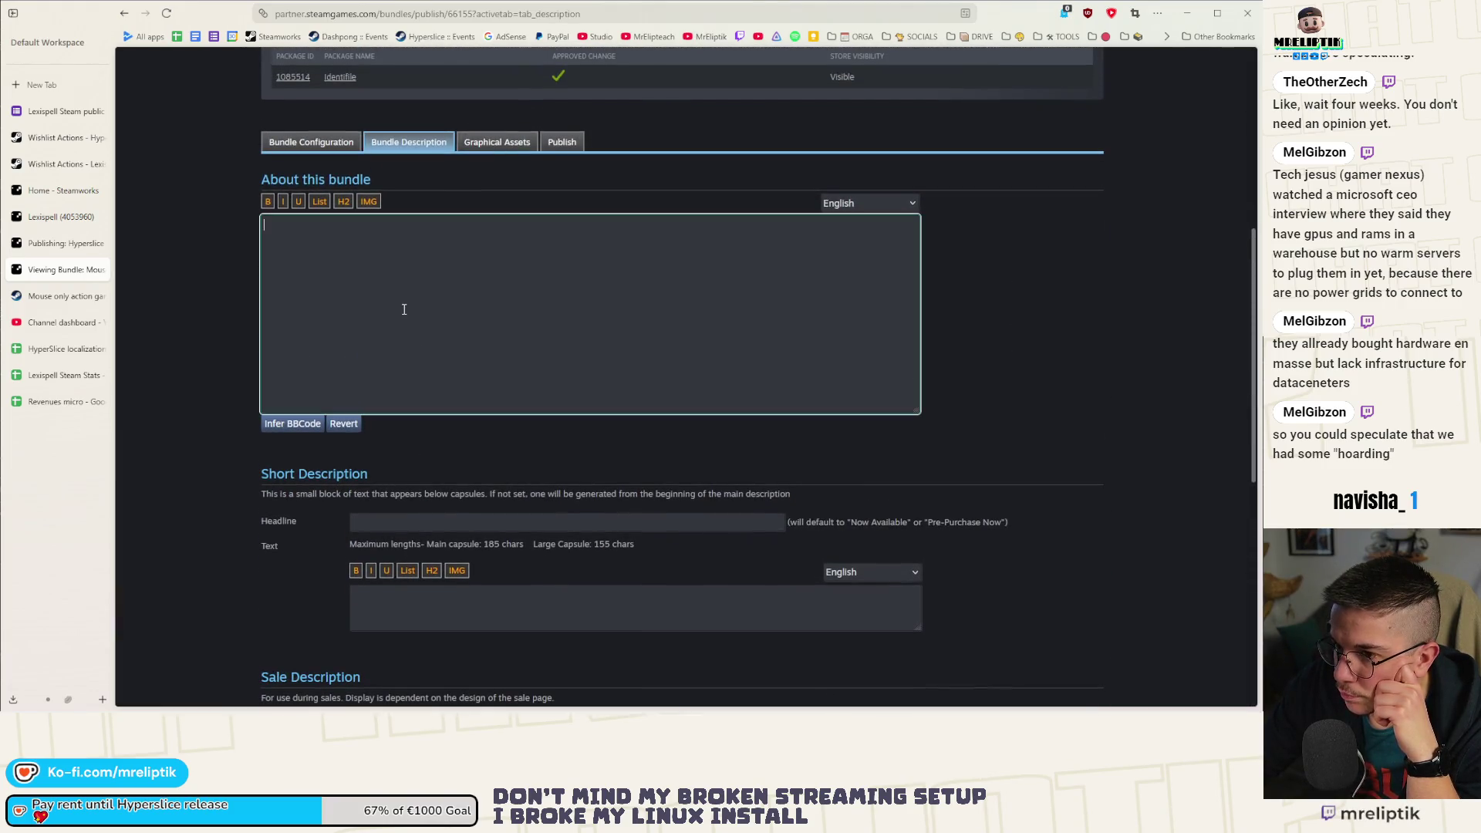
key("ctrl+b")
type("Fast paced action arena roguelite where you defeat waves of enemies, hazards and dangerous threats using only your dash as a weapon. Don't get fooled, your dash is a powerful weapon. Upgrade your ship and buy unique abilities to chose your own playstyle and turn your ship into a killing machine.")
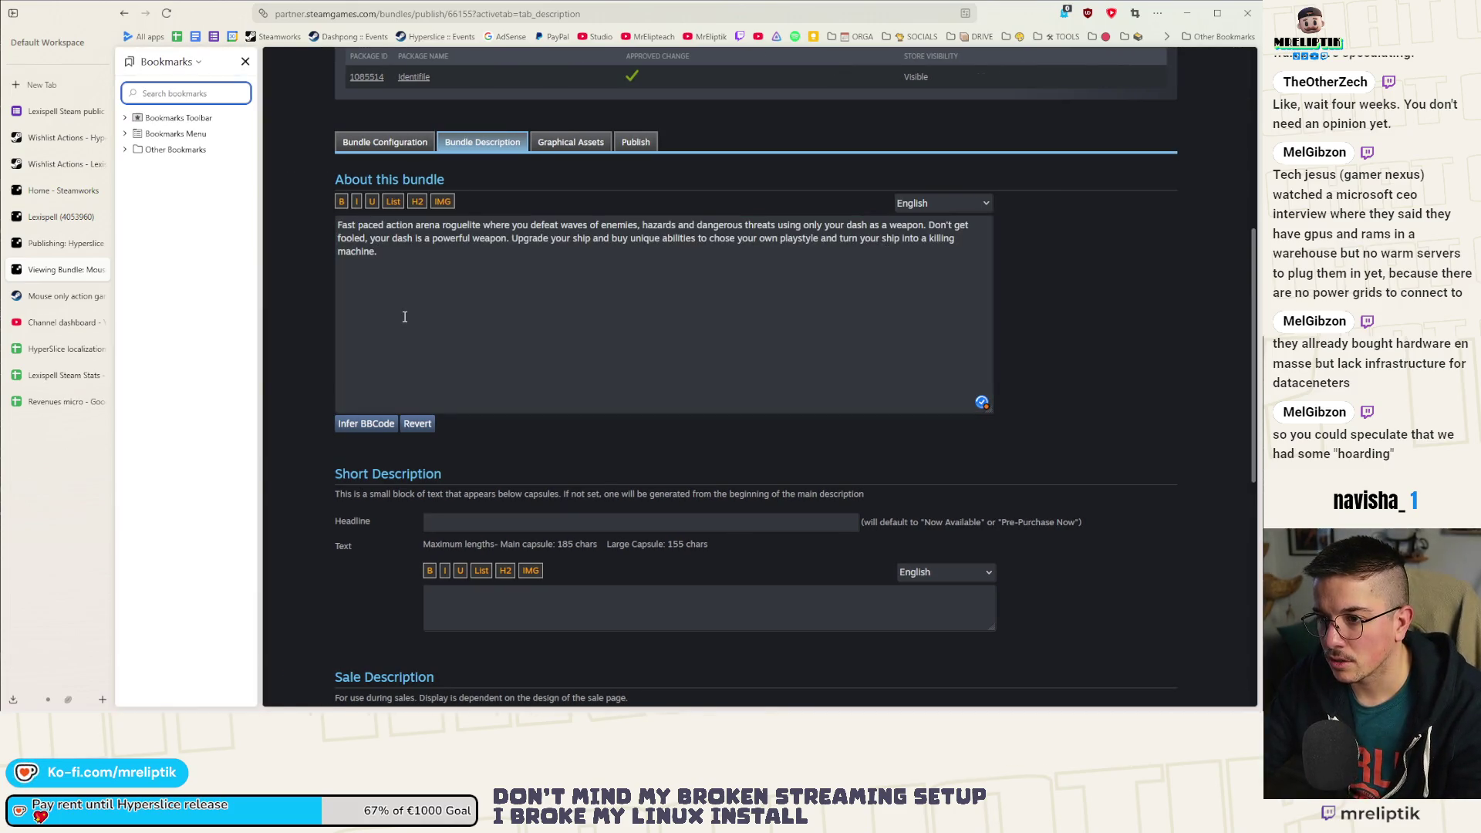
left_click(245, 61)
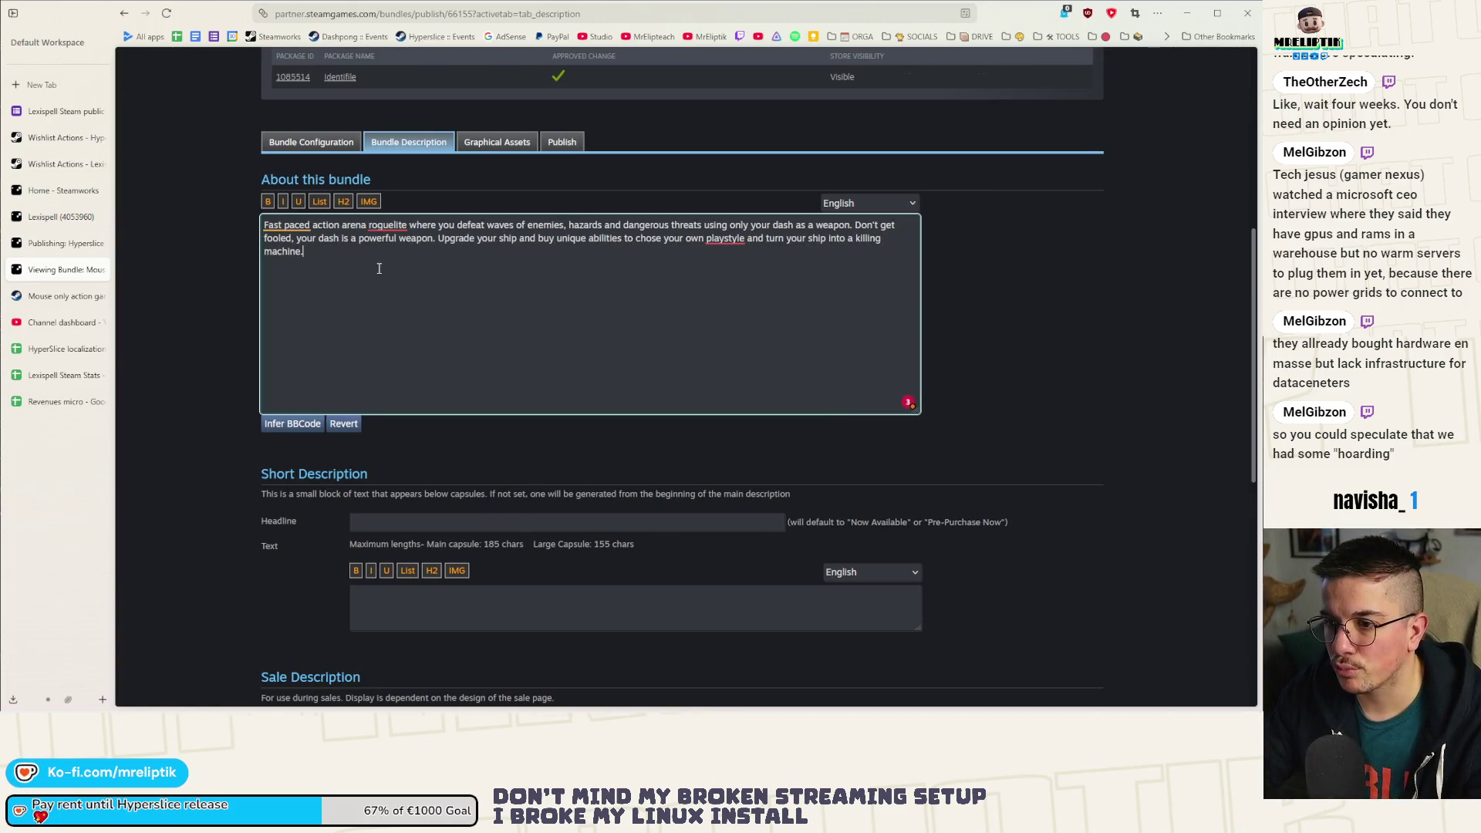
key("super+v")
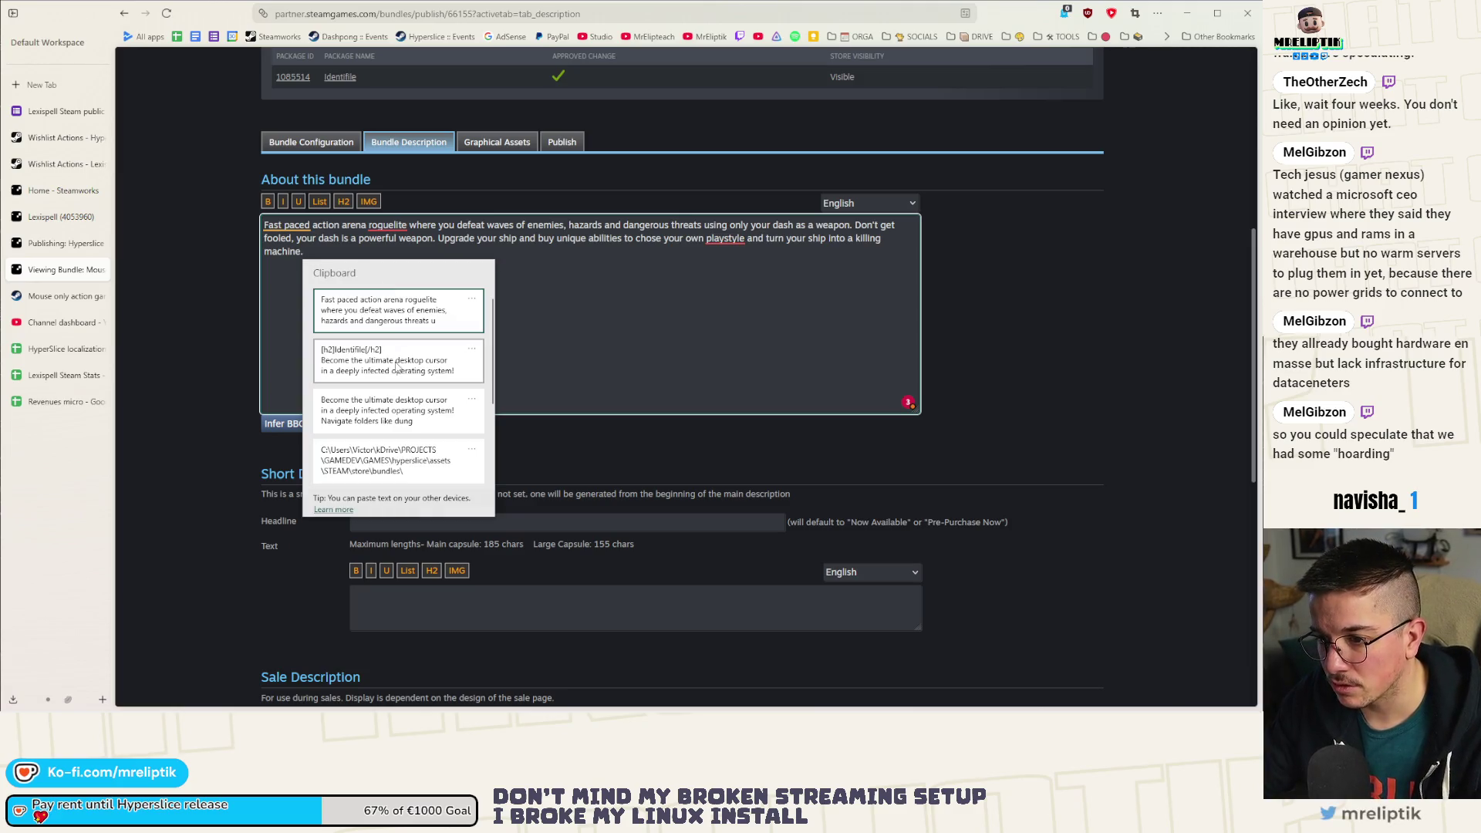
left_click(398, 368)
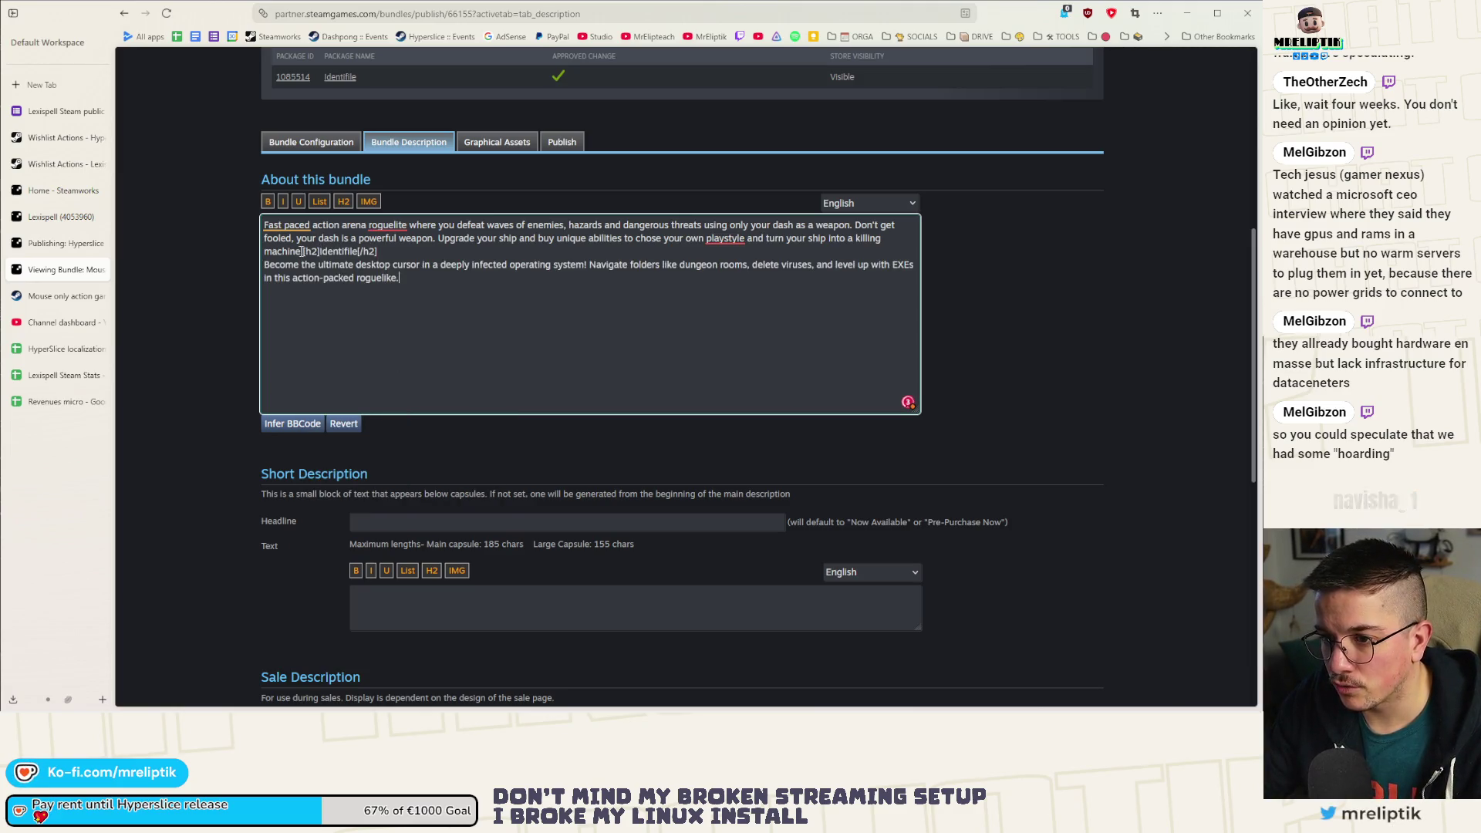
Move the Hyperslice paragraph below the Identifile text and copy the Identifile header line.
left_click_drag(304, 254, 221, 216)
key("ctrl+c")
key("BackSpace")
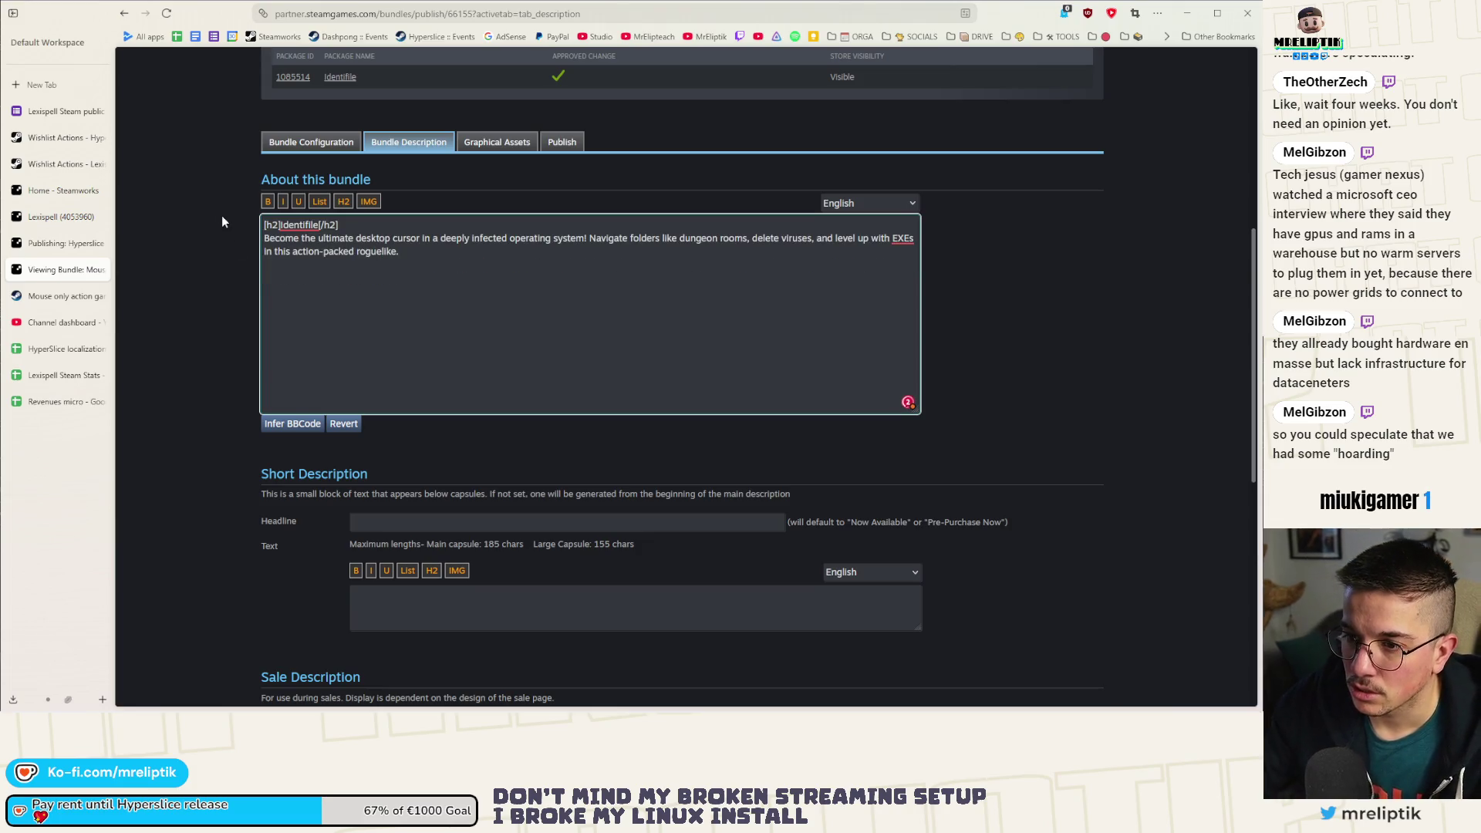
left_click(341, 294)
key("Return")
key("Return")
key("ctrl+v")
left_click(359, 225)
key("shift+Home")
key("ctrl+c")
Paste the copied header above the roguelite paragraph and rename it to Hyperslice.
left_click(264, 278)
key("Return")
key("Up")
key("ctrl+v")
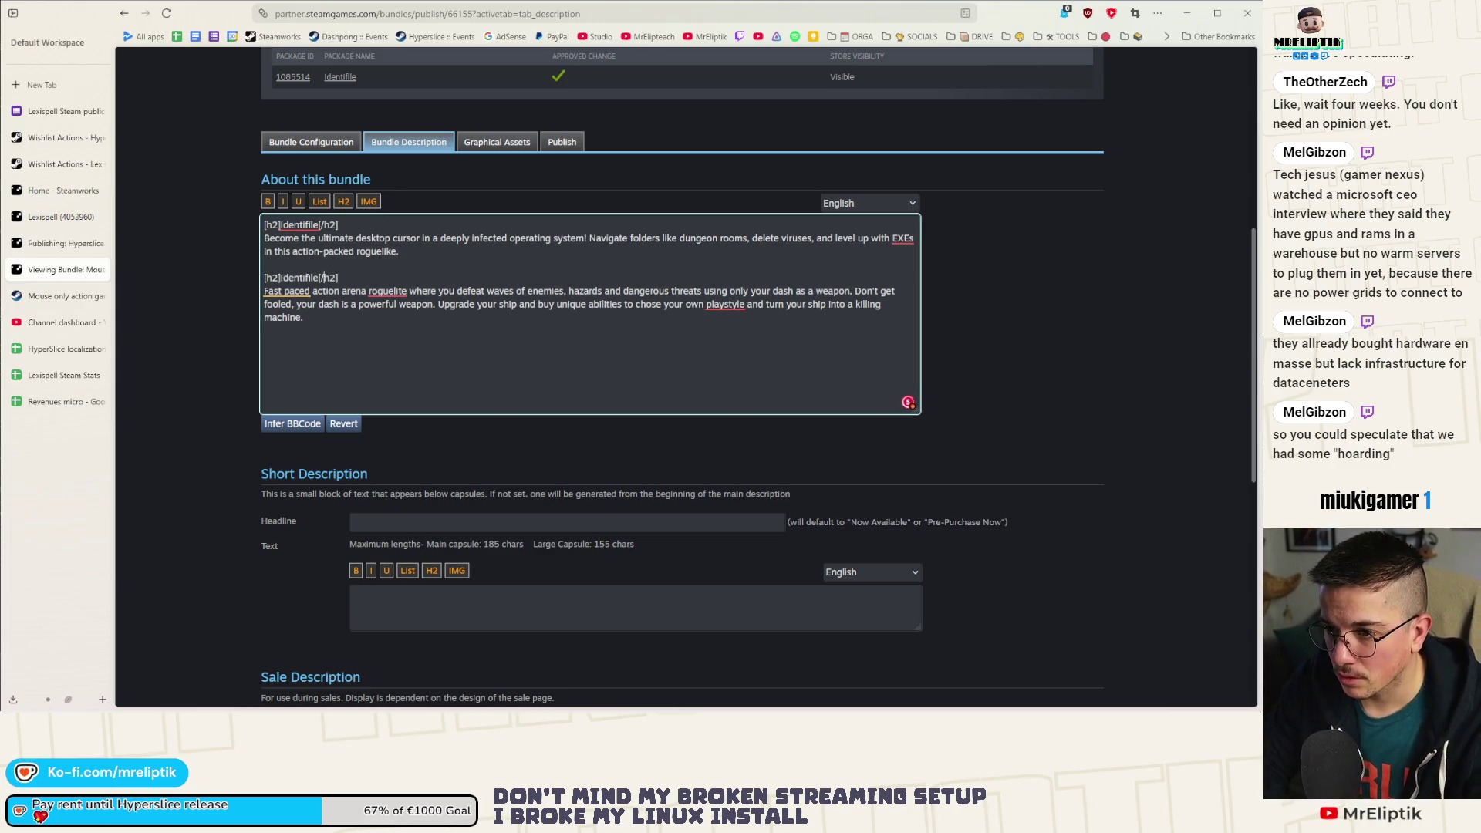
key("ctrl+shift+Left")
type("Hyperslice")
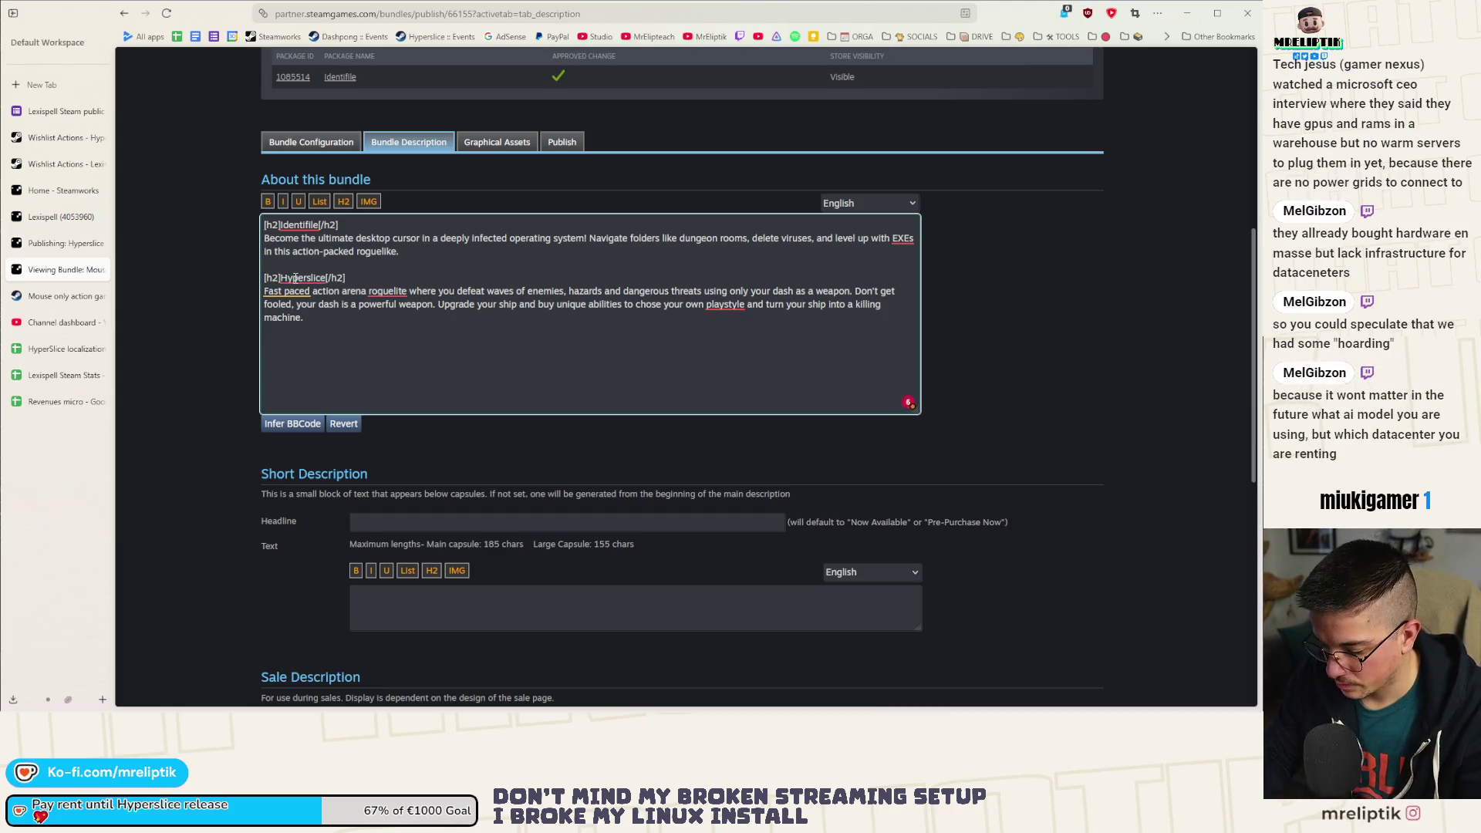
Add the intro line 'Identifile and slice can bplayed using your mouse only, and 's fun!' at the top and save.
key("ctrl+Home")
key("Return")
key("Return")
key("Up")
key("Up")
type("Identifile a")
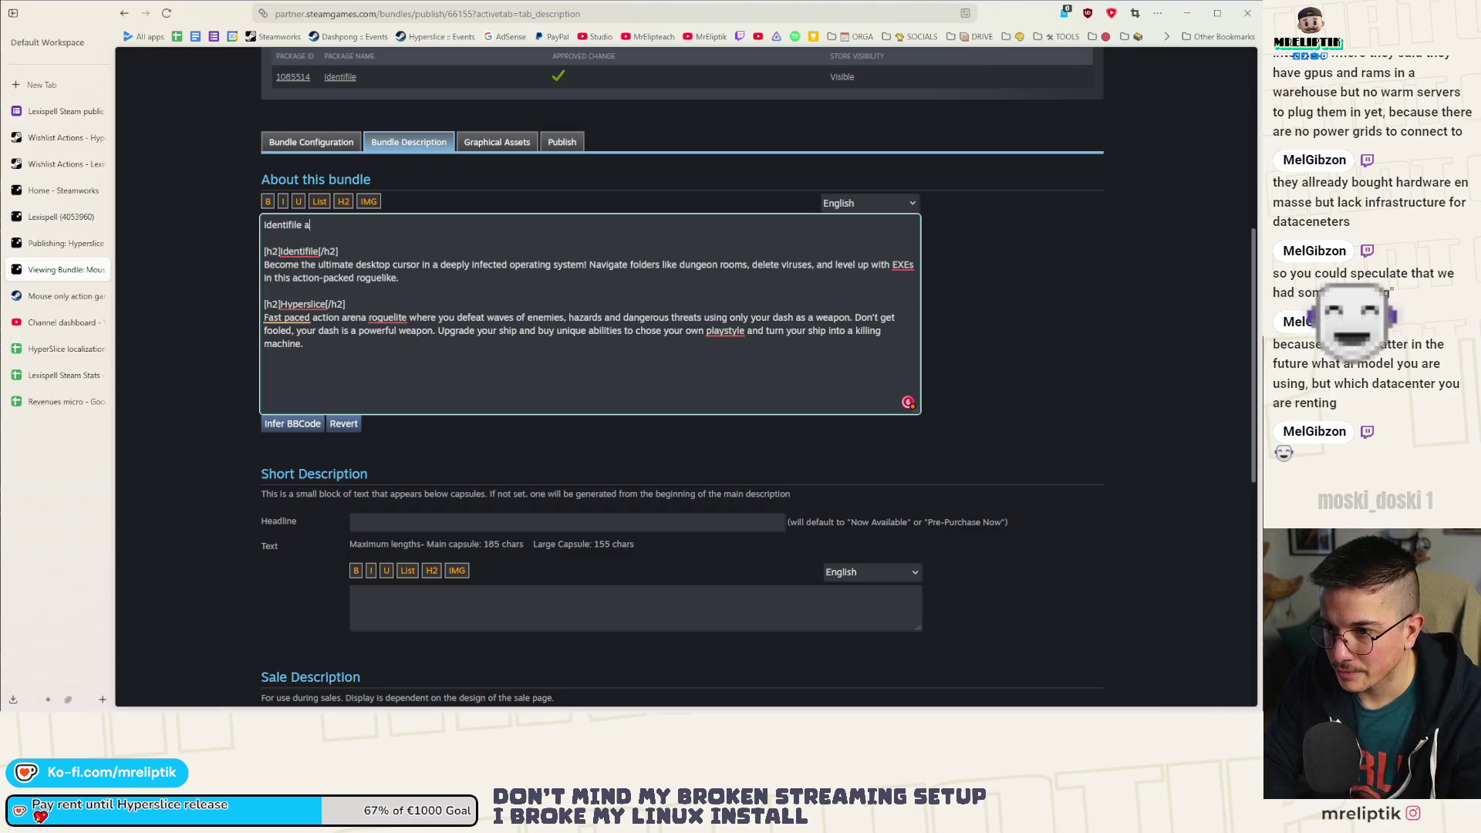
type("nd slice can b")
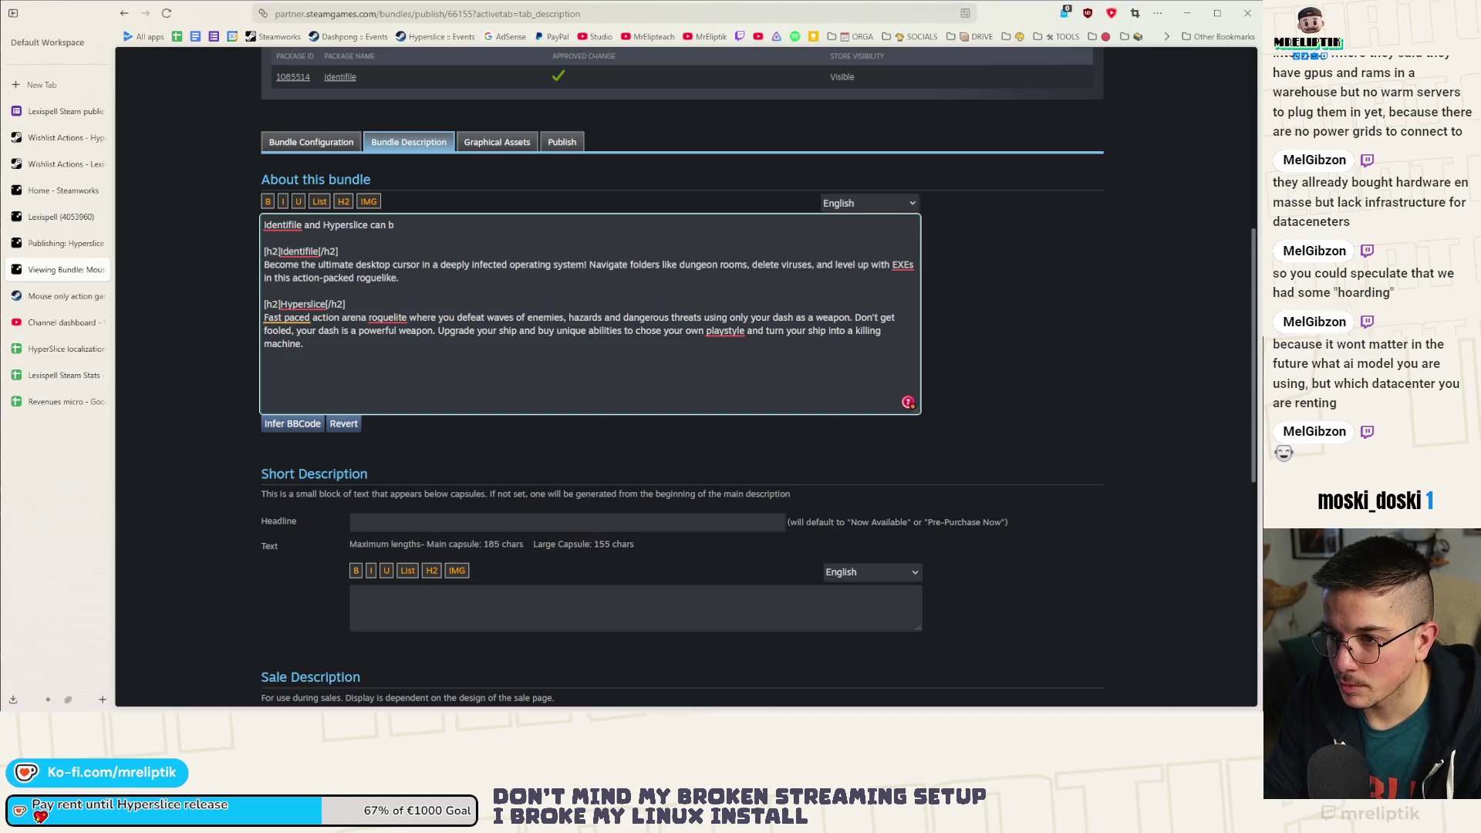
type("oth be played ")
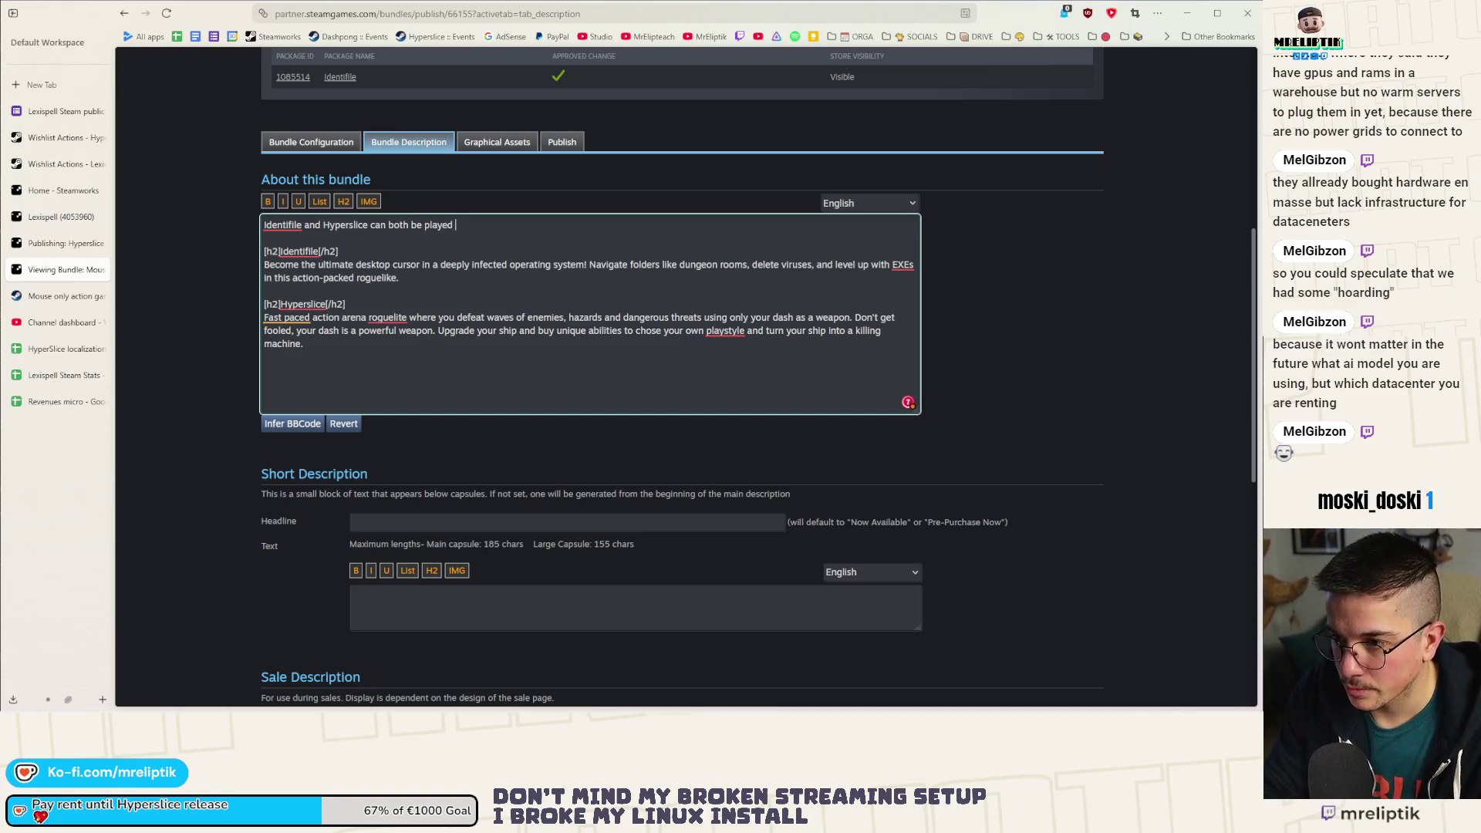
type("using your mouse only, ")
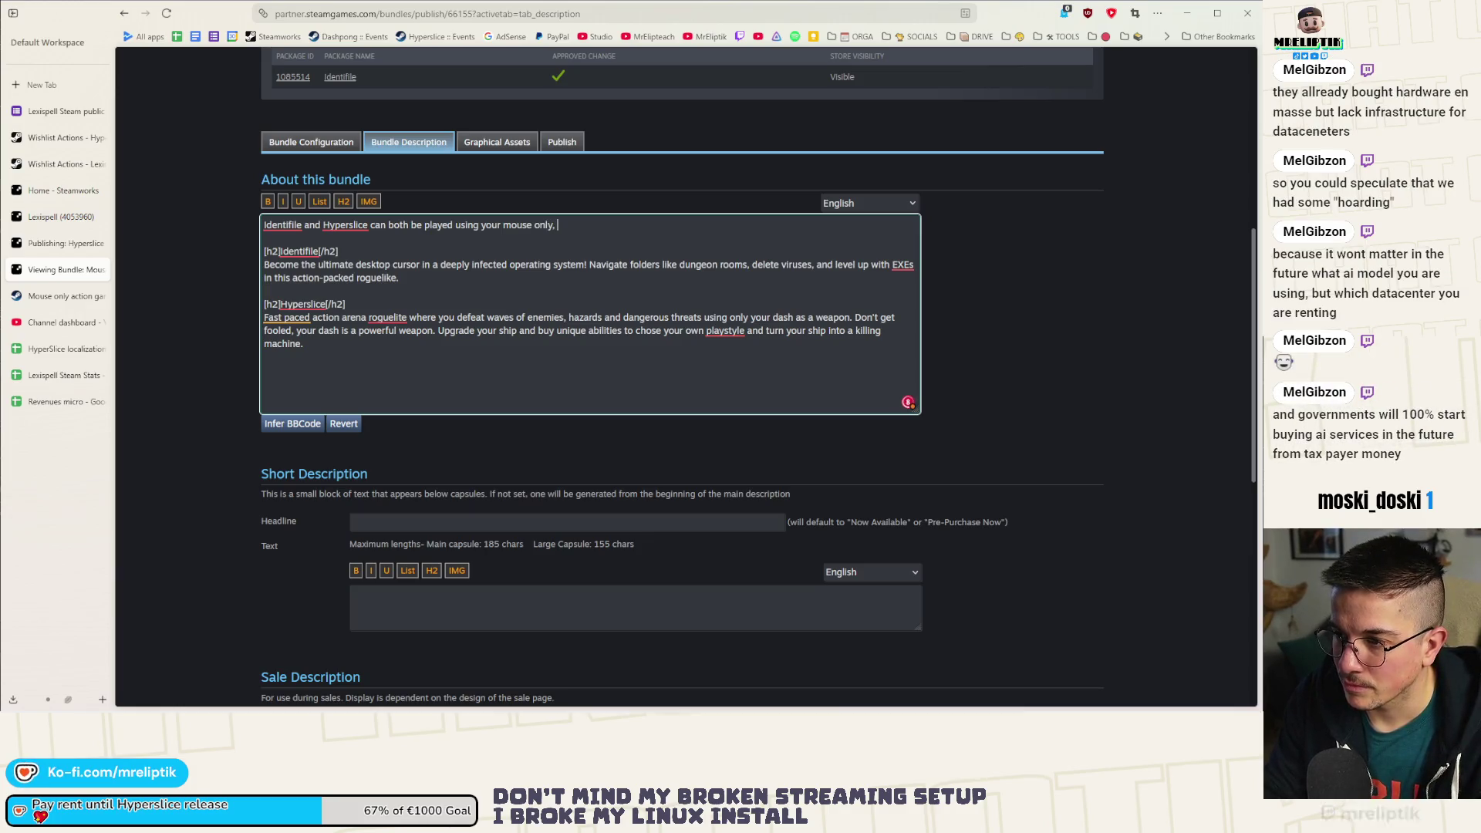
type("and ")
type("'s fun!")
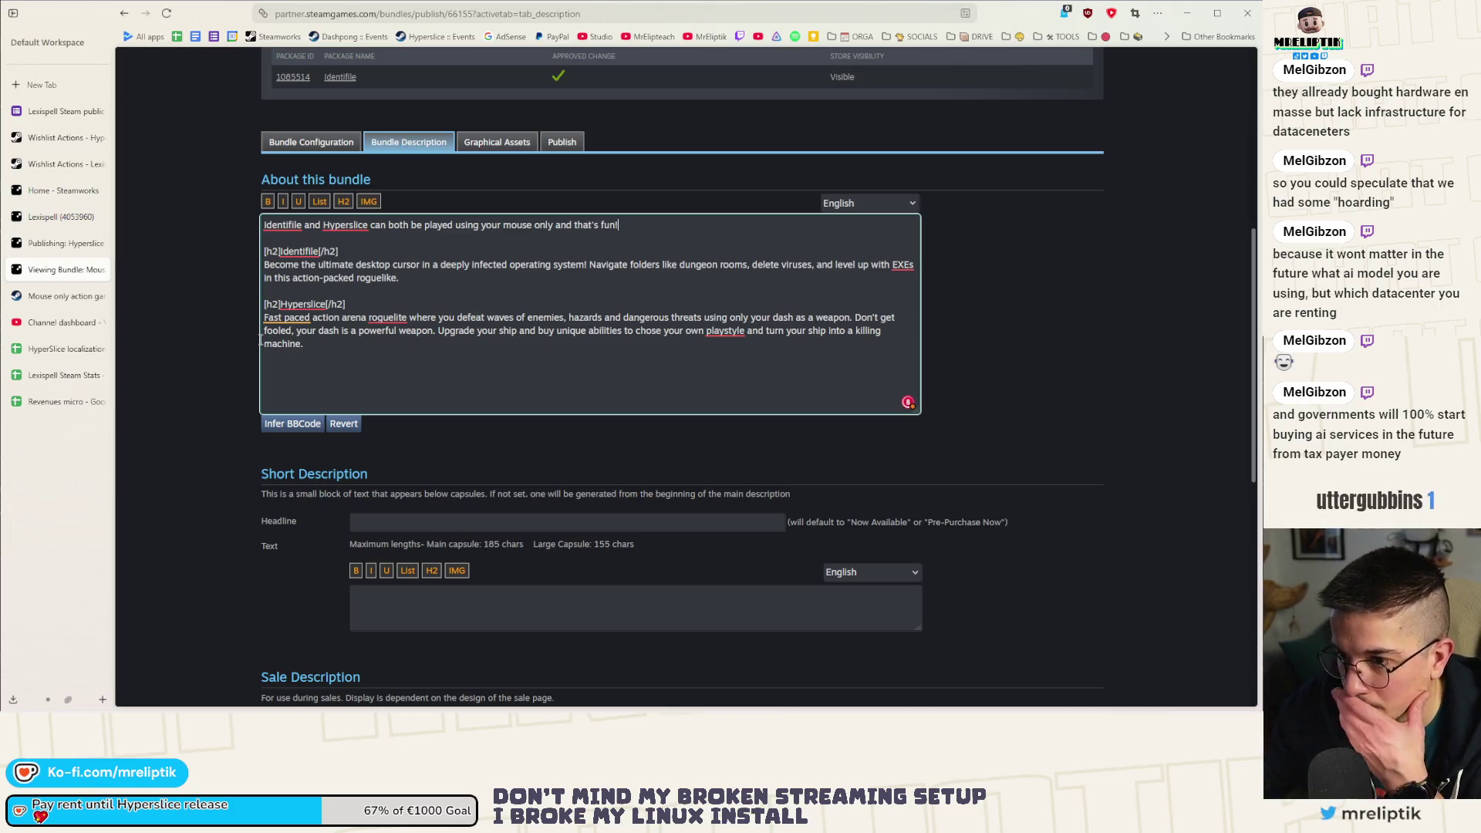
scroll(324, 701, "down", 5)
left_click(276, 518)
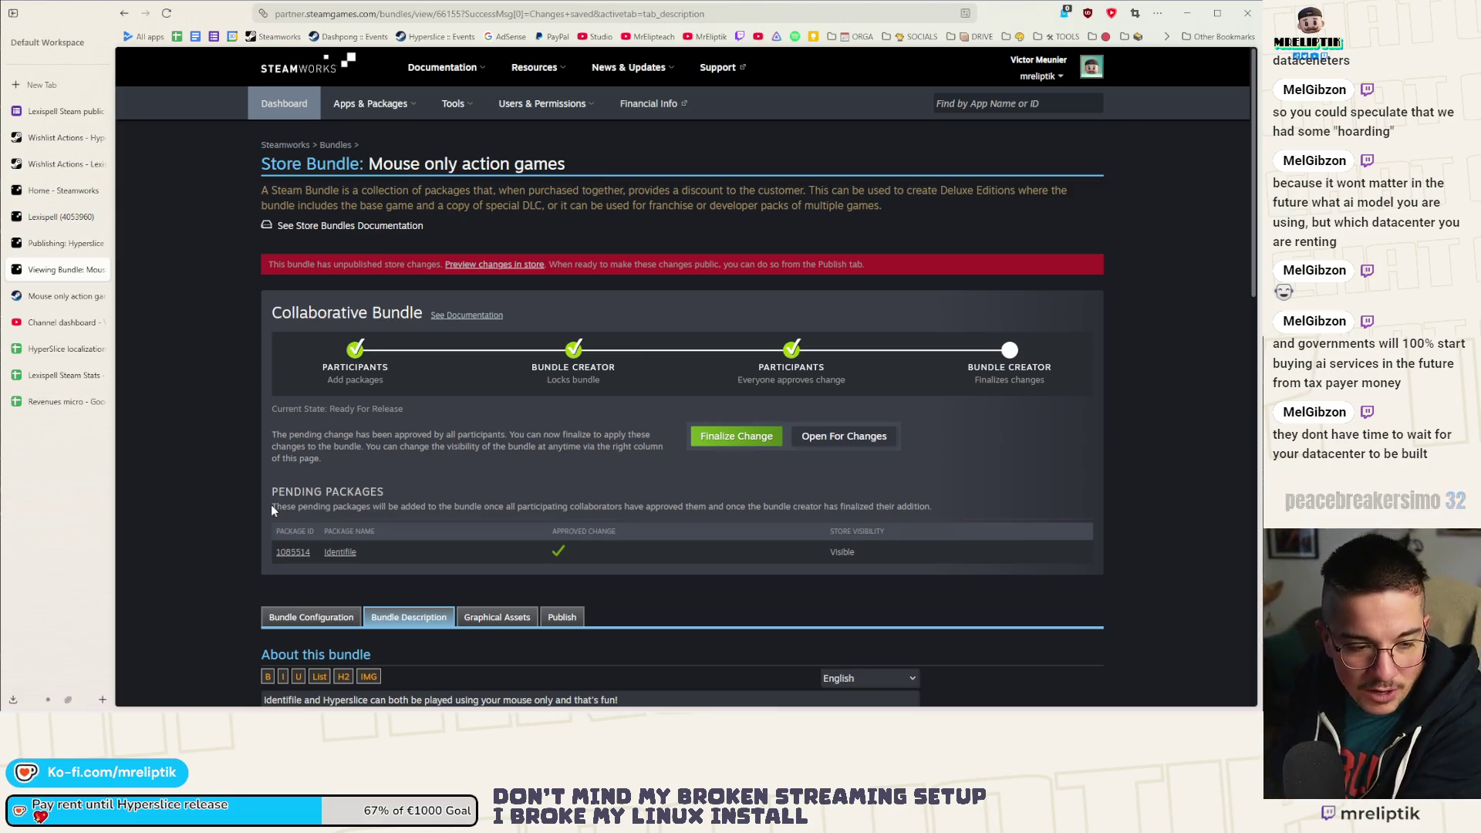
Scroll through the saved Bundle Description page, then go to the bundle's Publish tab.
scroll(275, 429, "down", 6)
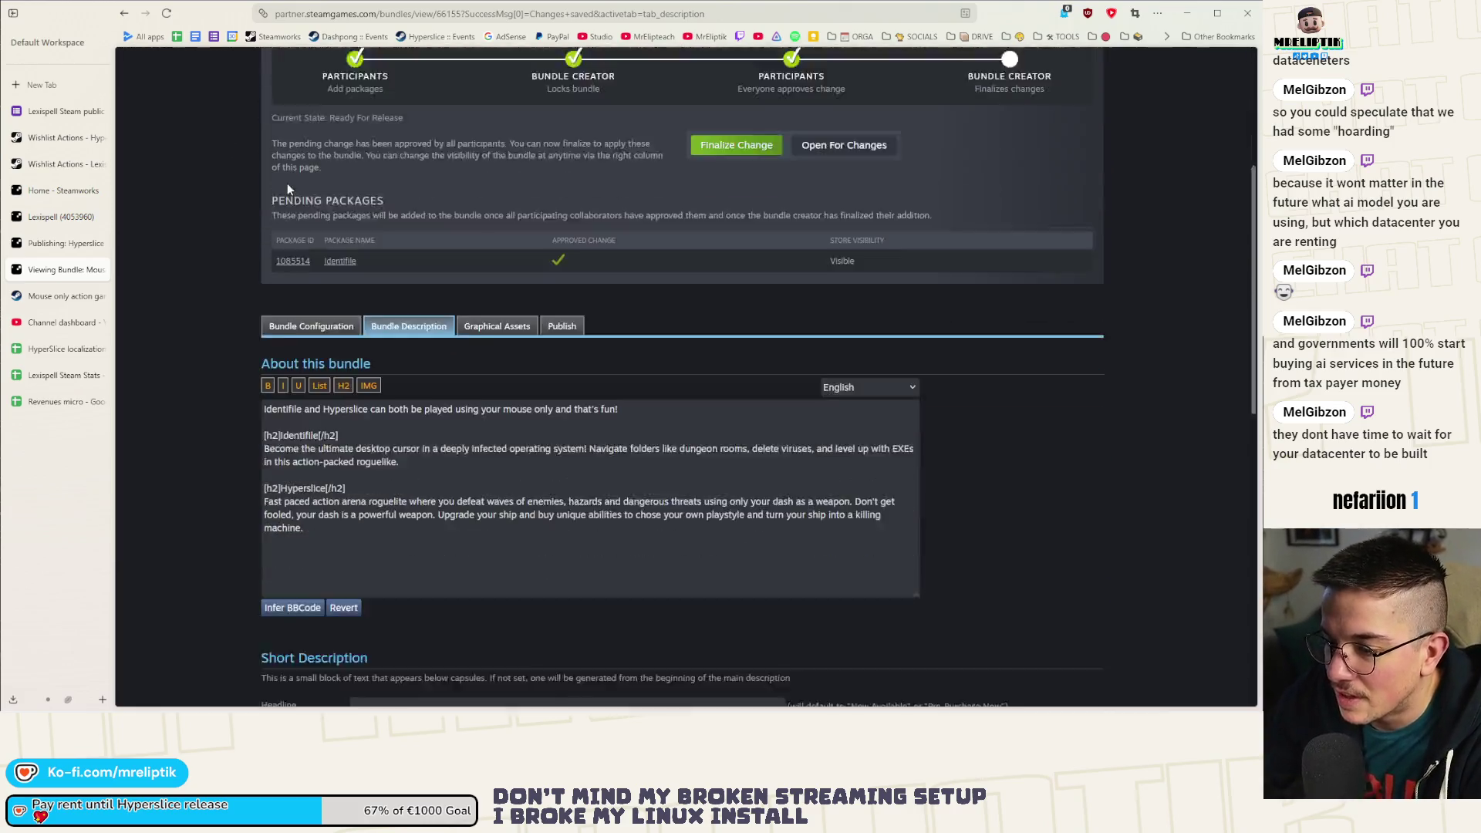
scroll(247, 345, "down", 6)
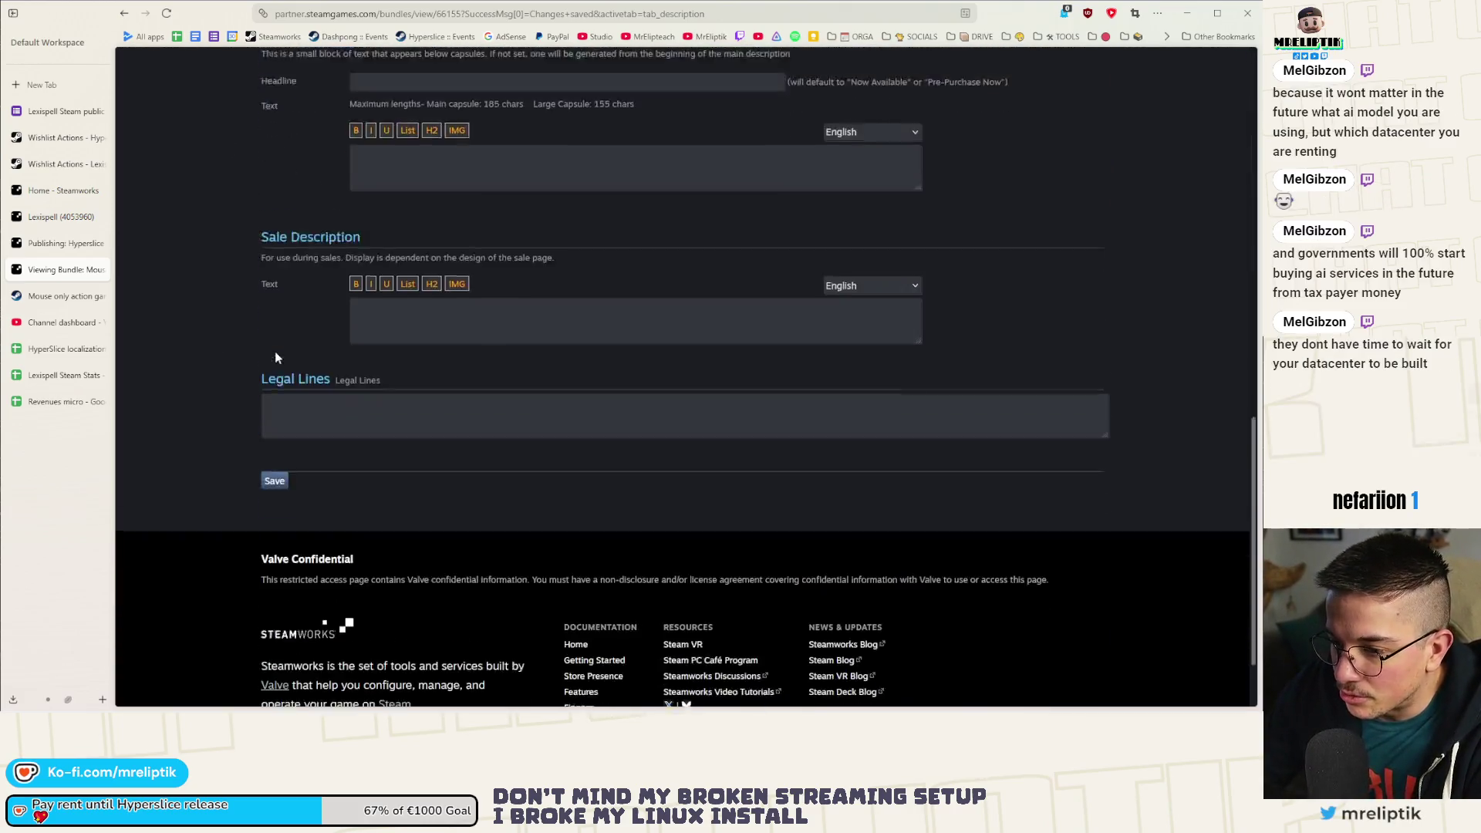
scroll(301, 405, "up", 12)
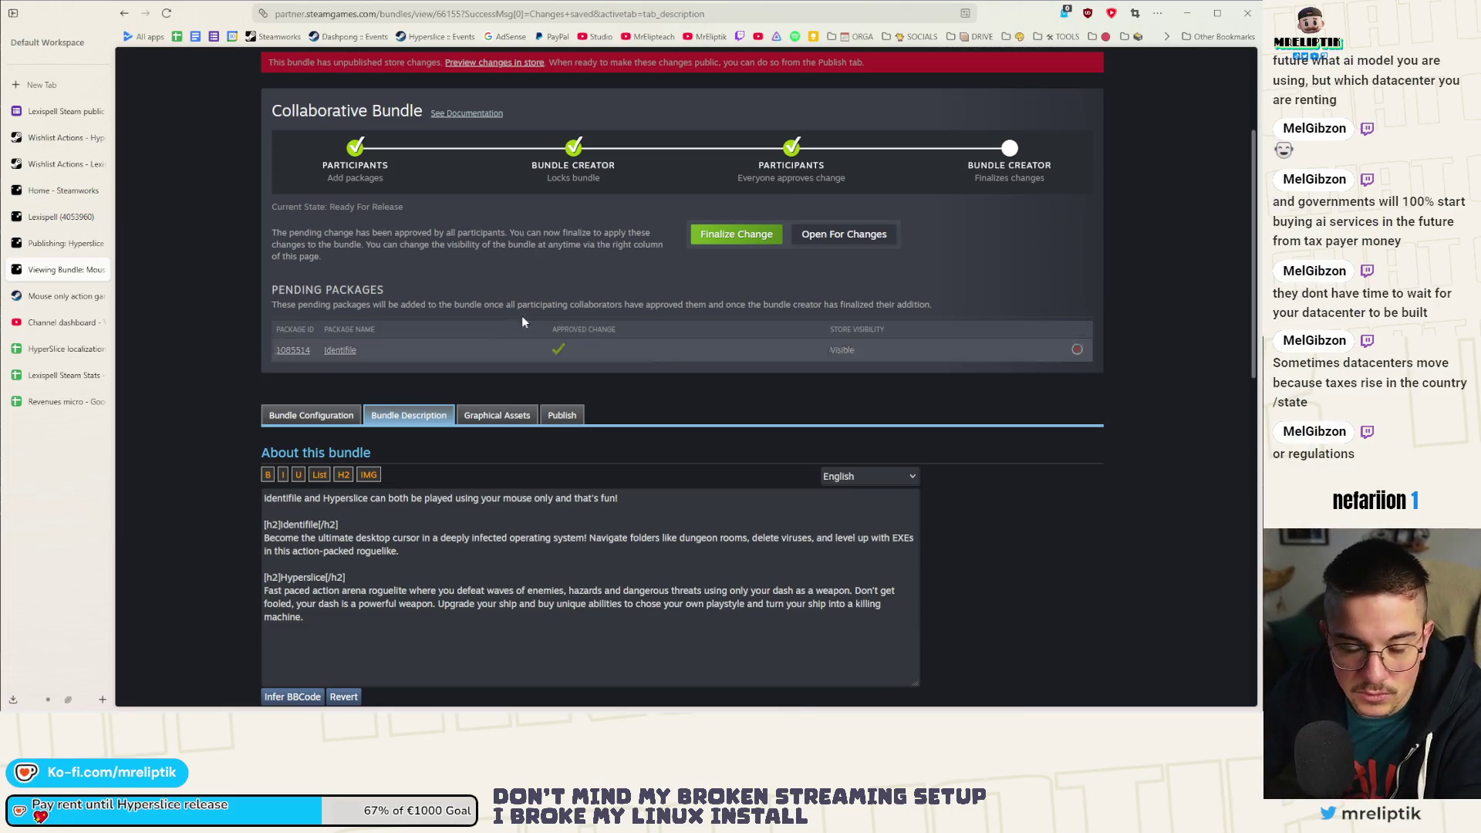
left_click(562, 416)
Prepare the bundle for publishing and really publish its store changes.
scroll(422, 429, "down", 2)
left_click(315, 395)
scroll(287, 396, "down", 5)
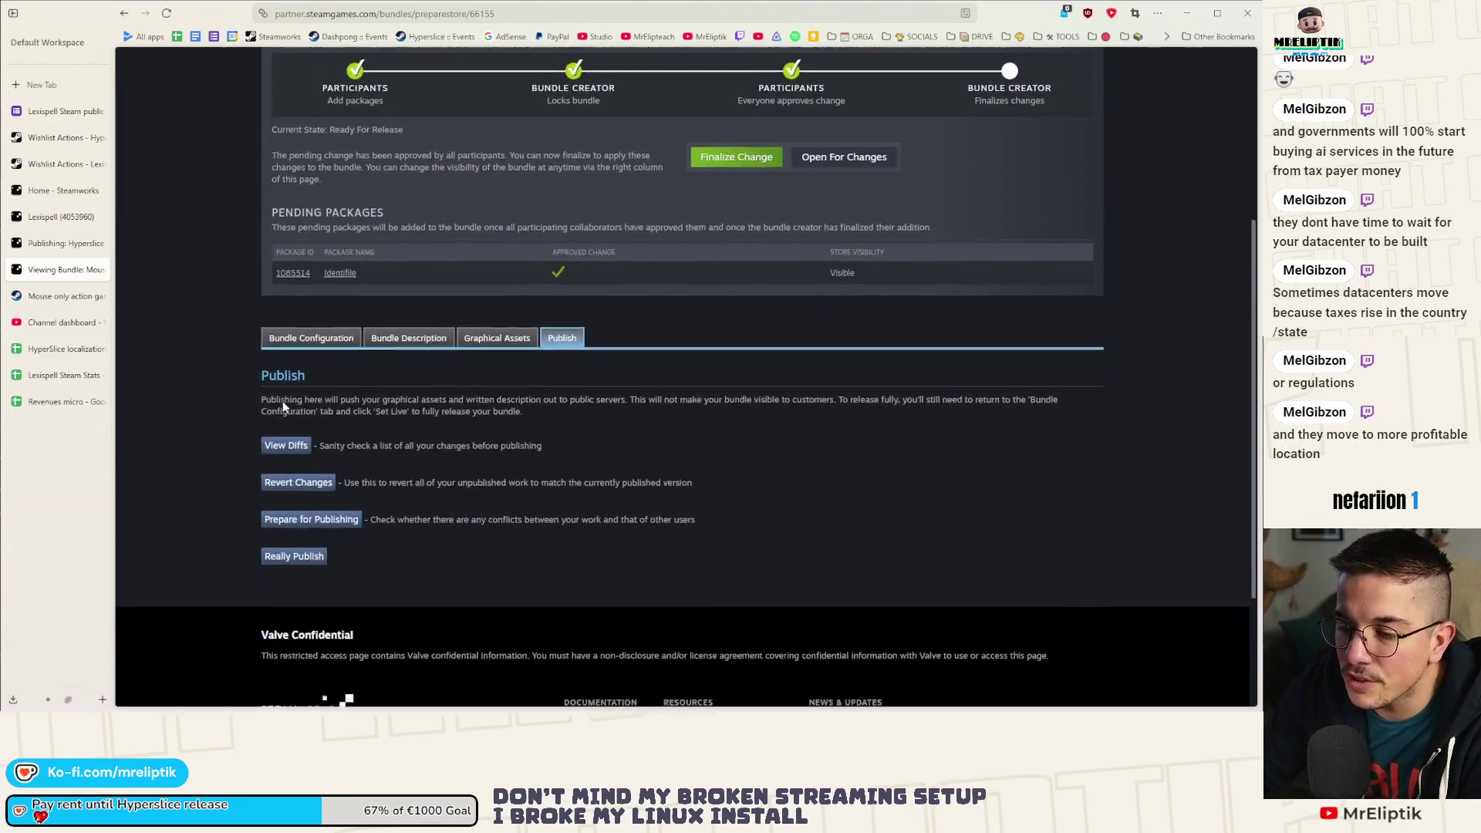
left_click(303, 386)
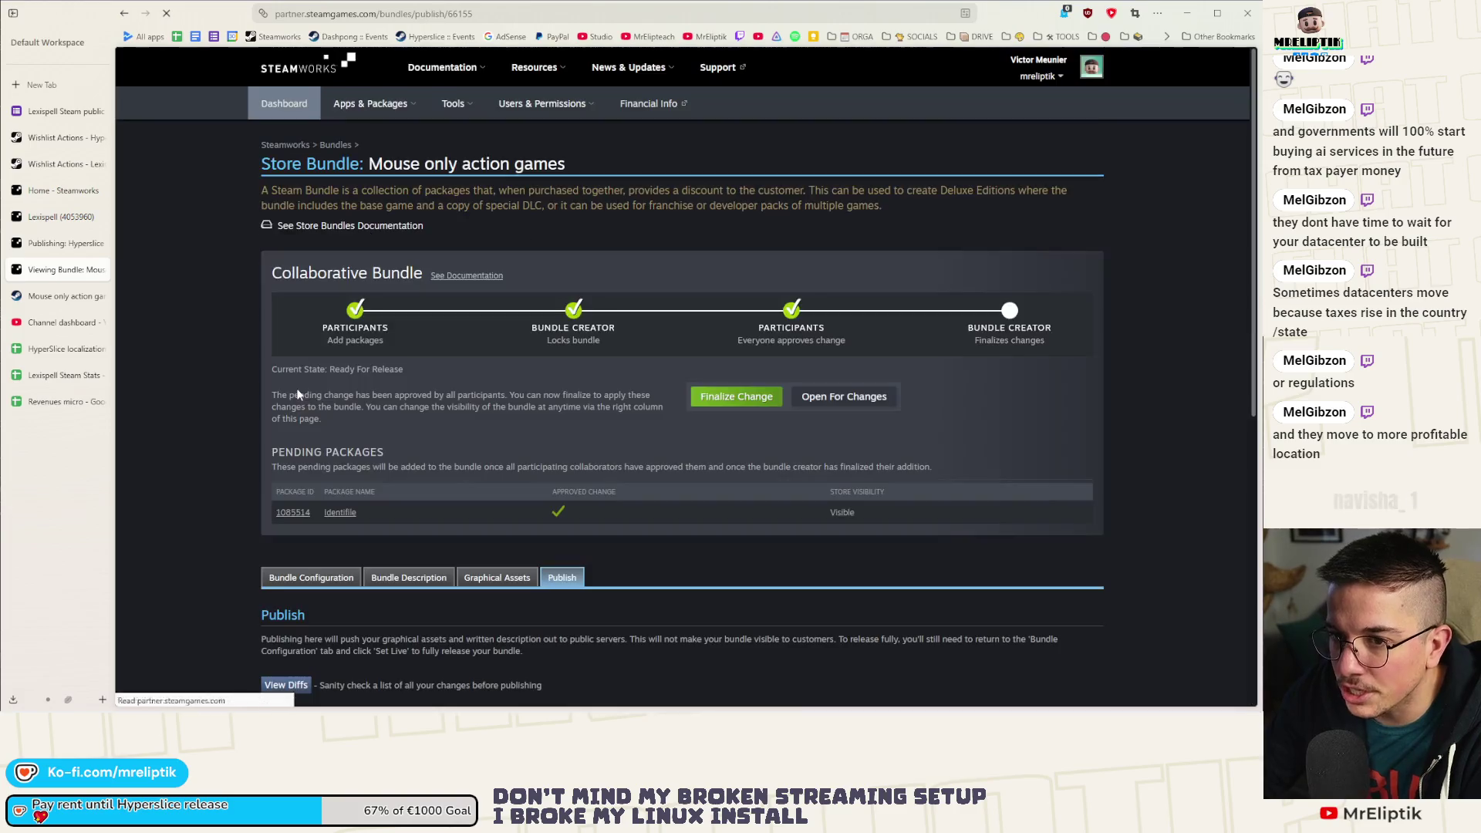
scroll(278, 466, "down", 5)
Review the Bundle Configuration: Hyperslice package, Complete the set type, 10% discount.
left_click(313, 175)
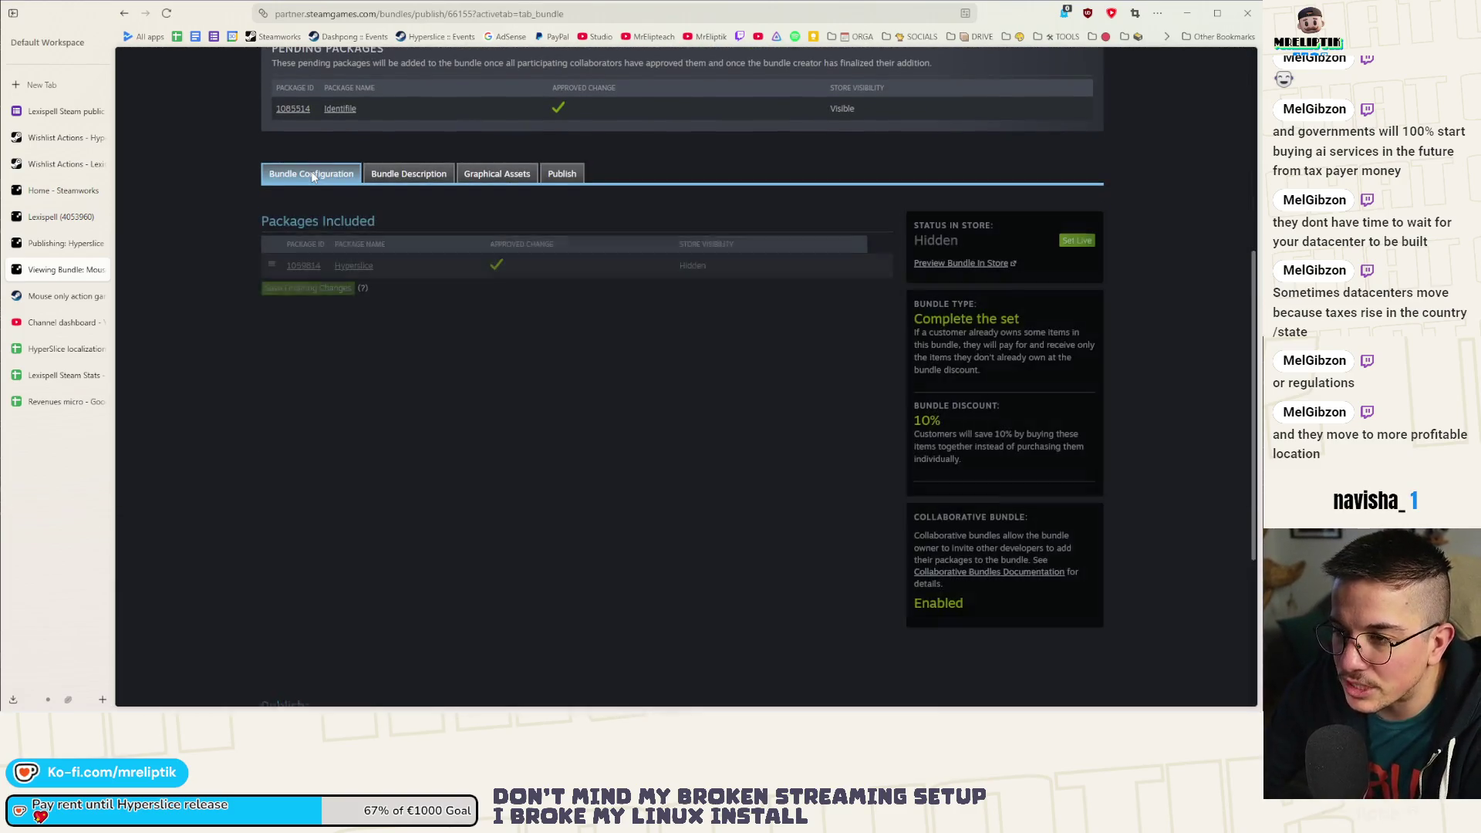
left_click(396, 176)
left_click(316, 201)
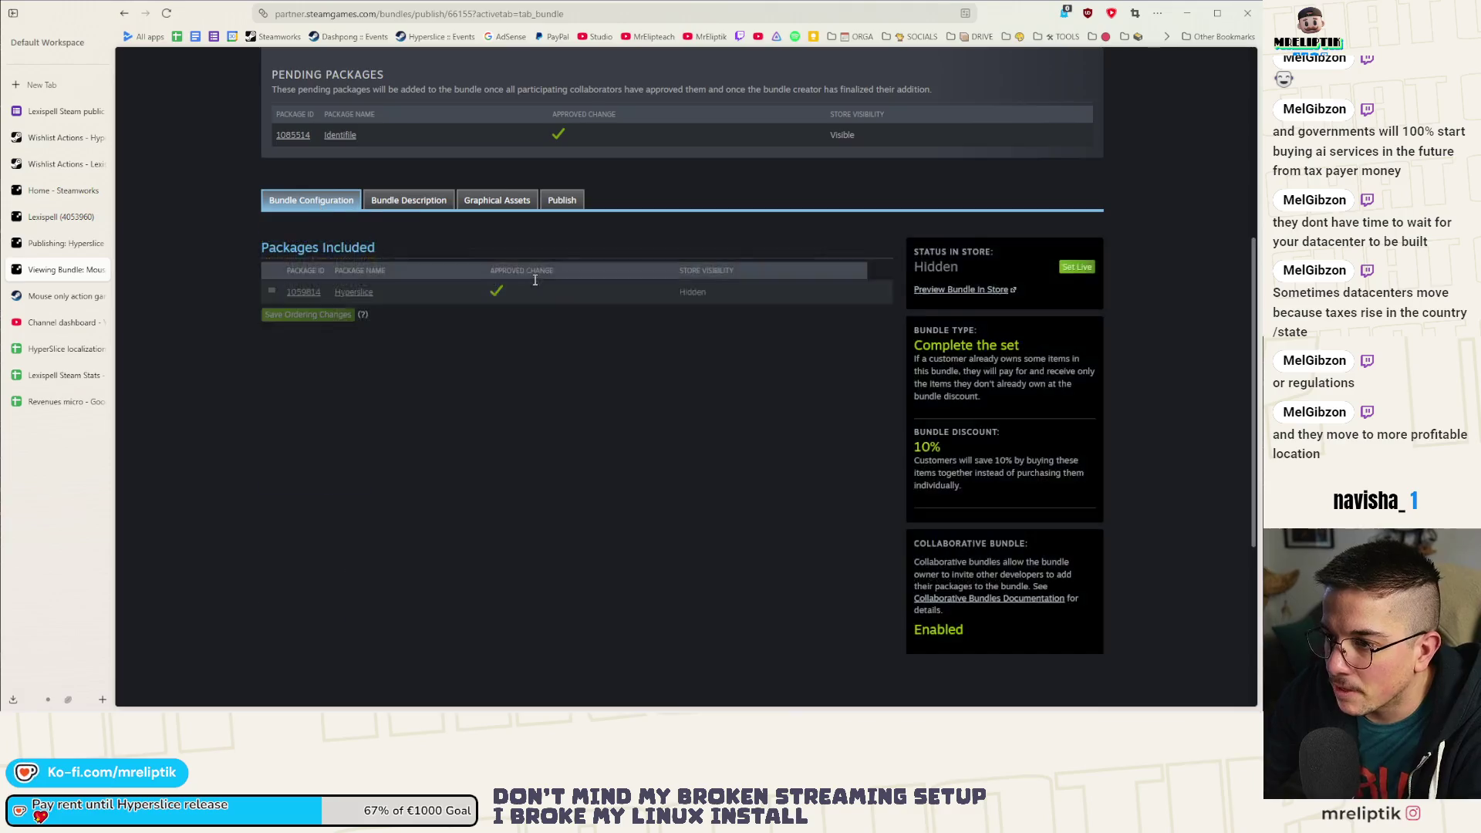
scroll(562, 310, "up", 4)
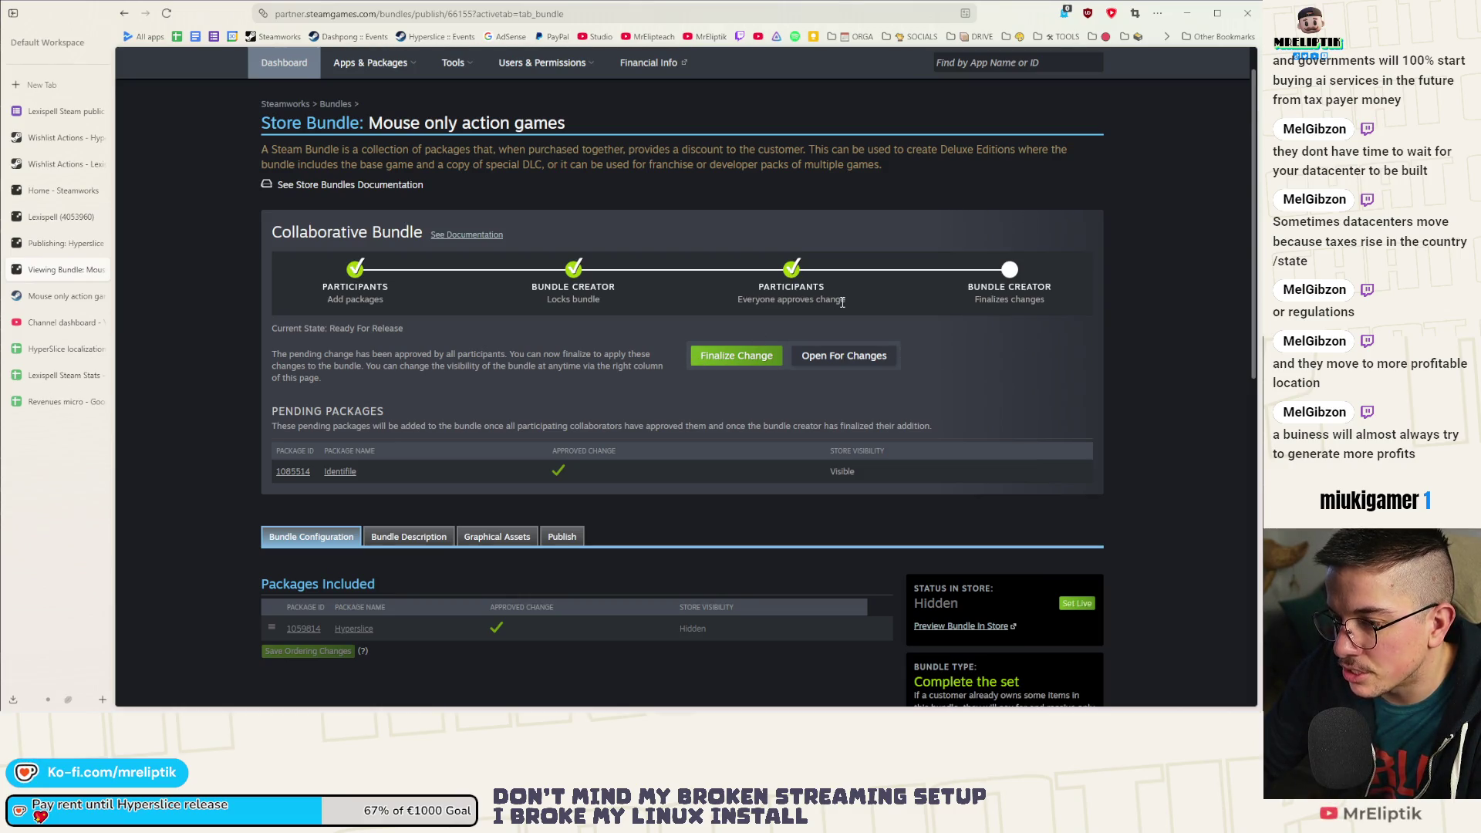
scroll(766, 338, "down", 3)
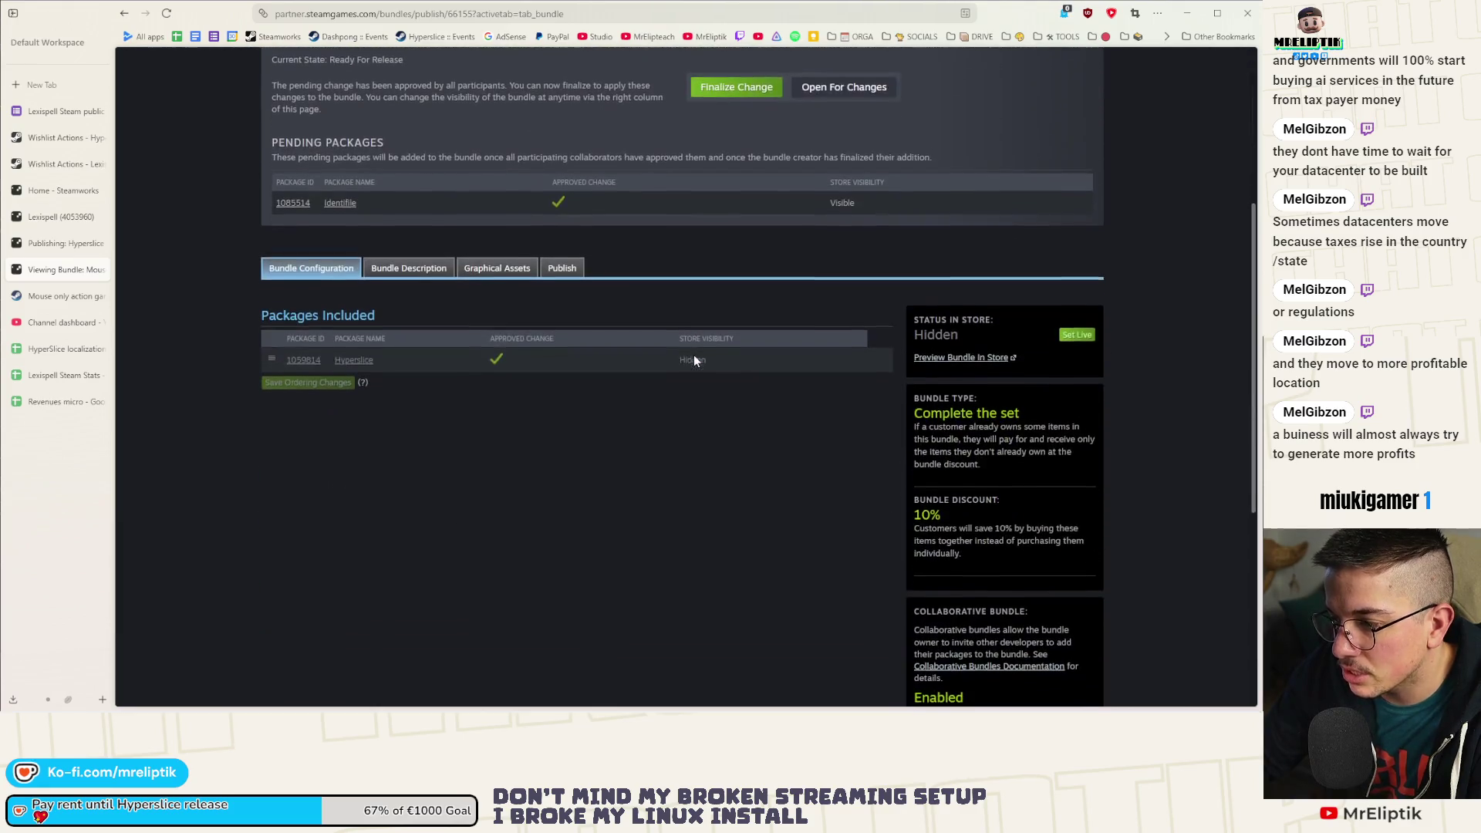
left_click(409, 268)
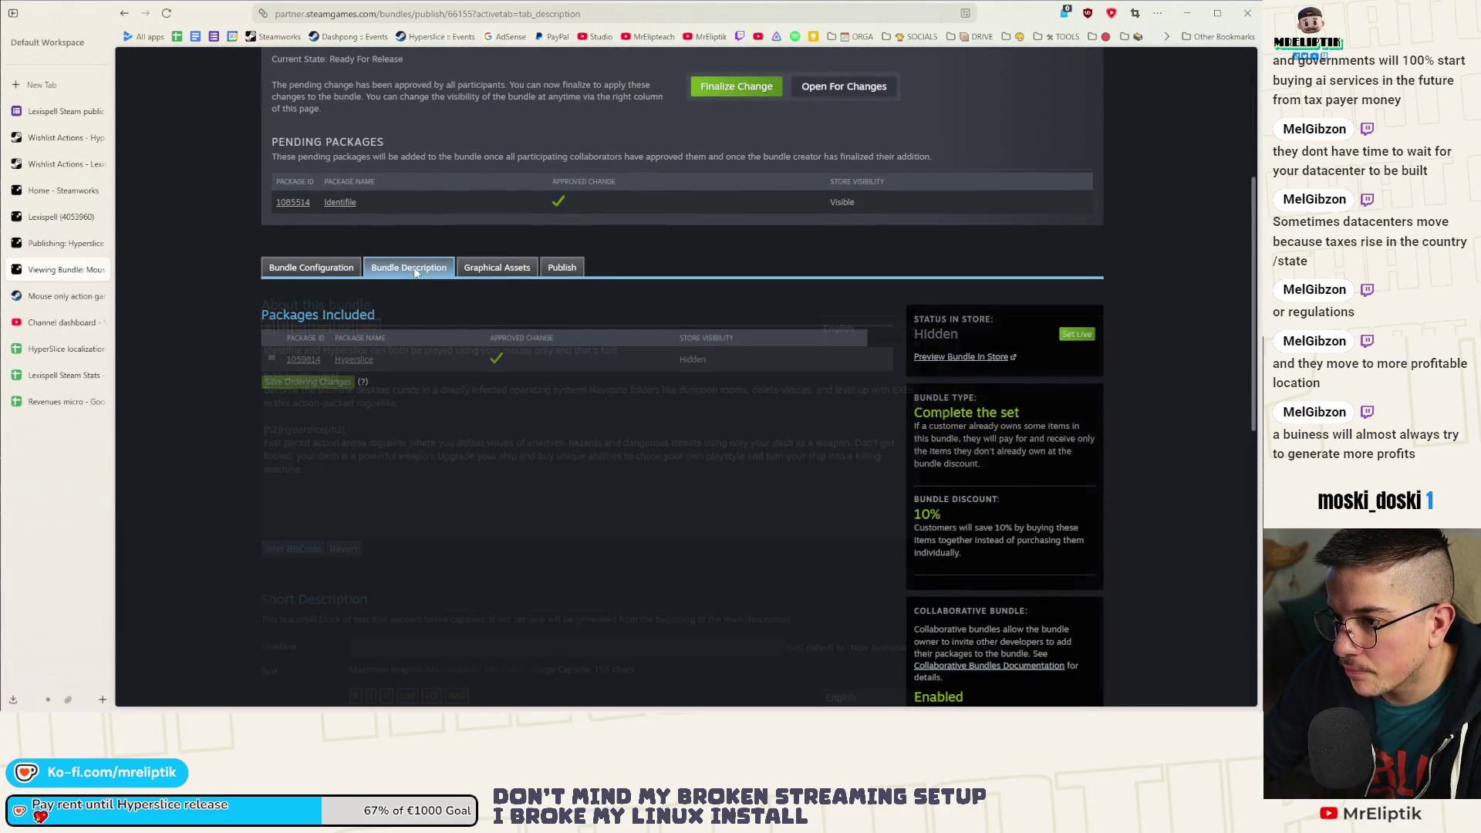
Scroll through the Hyperslice × Identifile Package Header, Header Capsule and Main Capsule images.
left_click(498, 270)
scroll(490, 286, "down", 3)
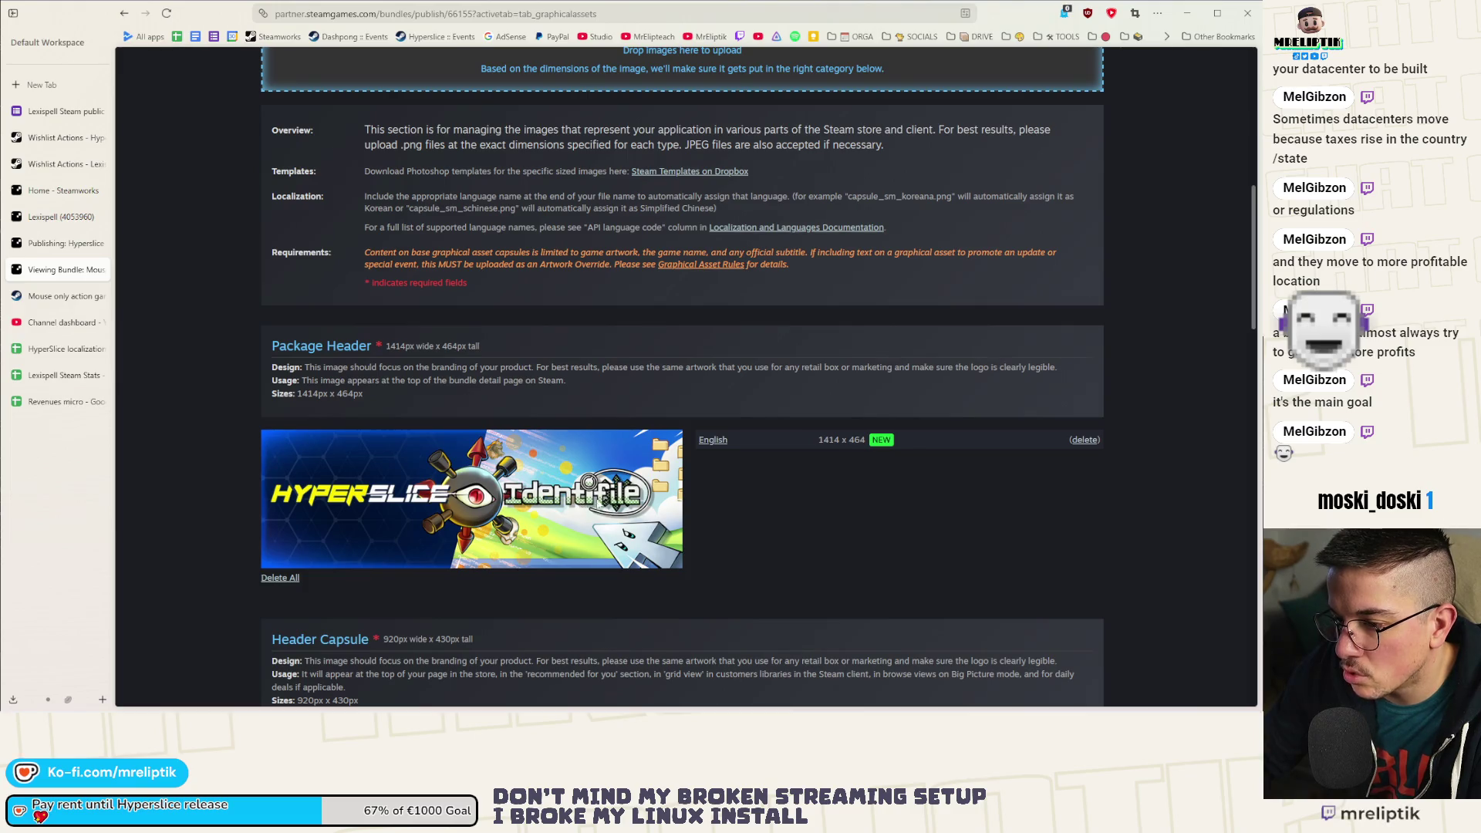
scroll(595, 508, "down", 10)
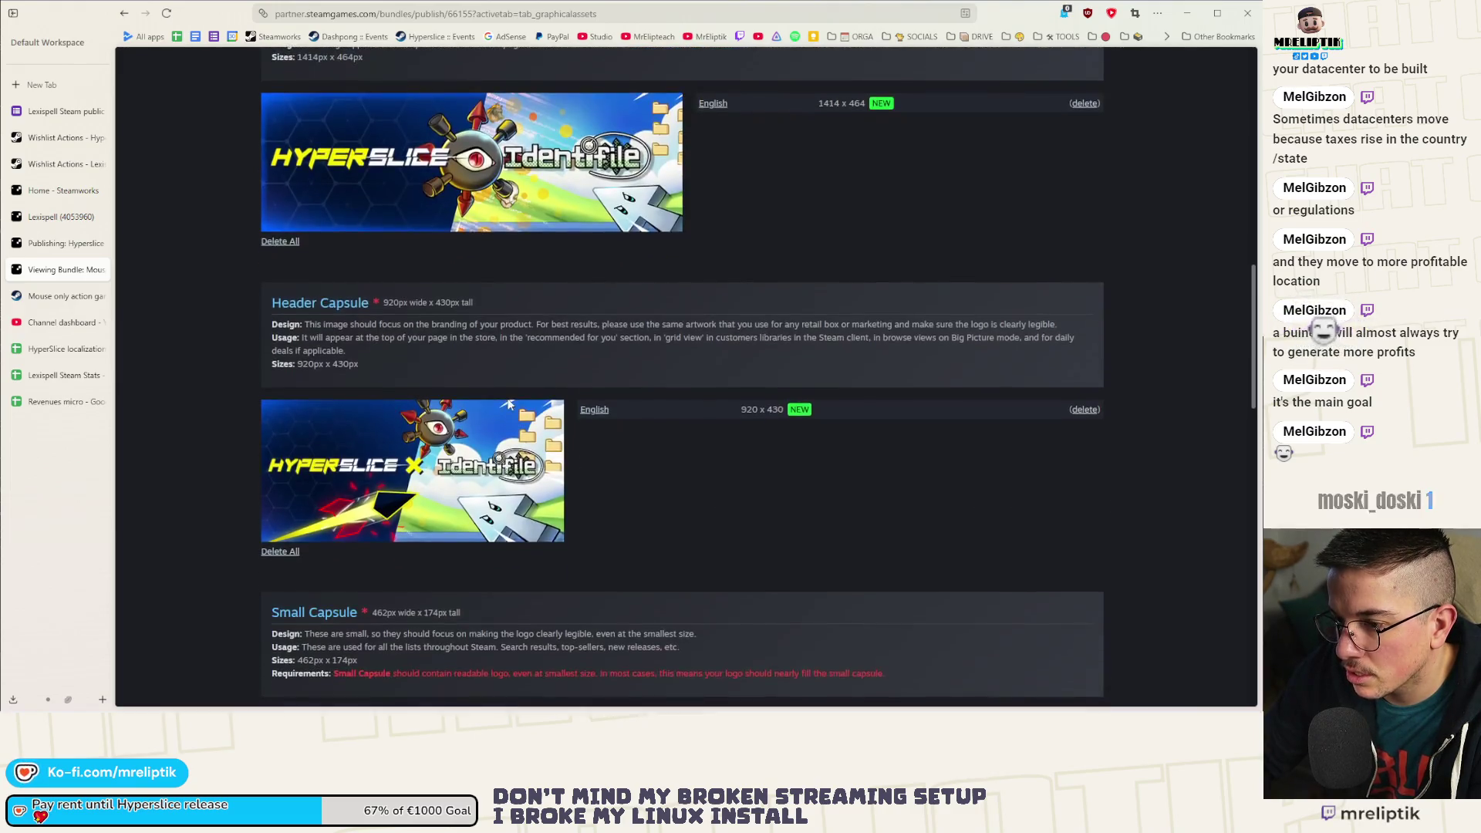
scroll(508, 404, "down", 4)
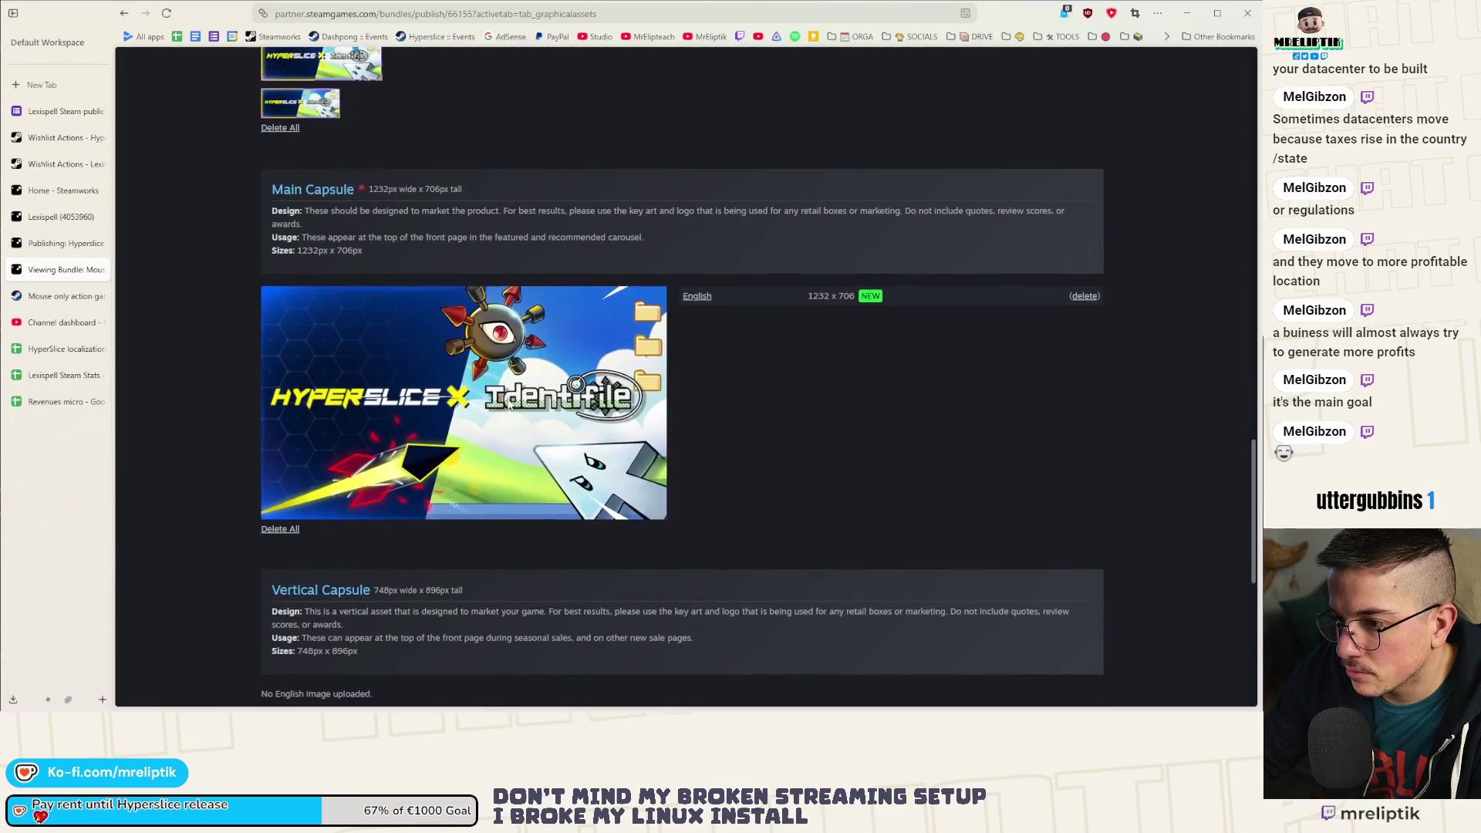
scroll(591, 394, "up", 15)
scroll(590, 394, "down", 12)
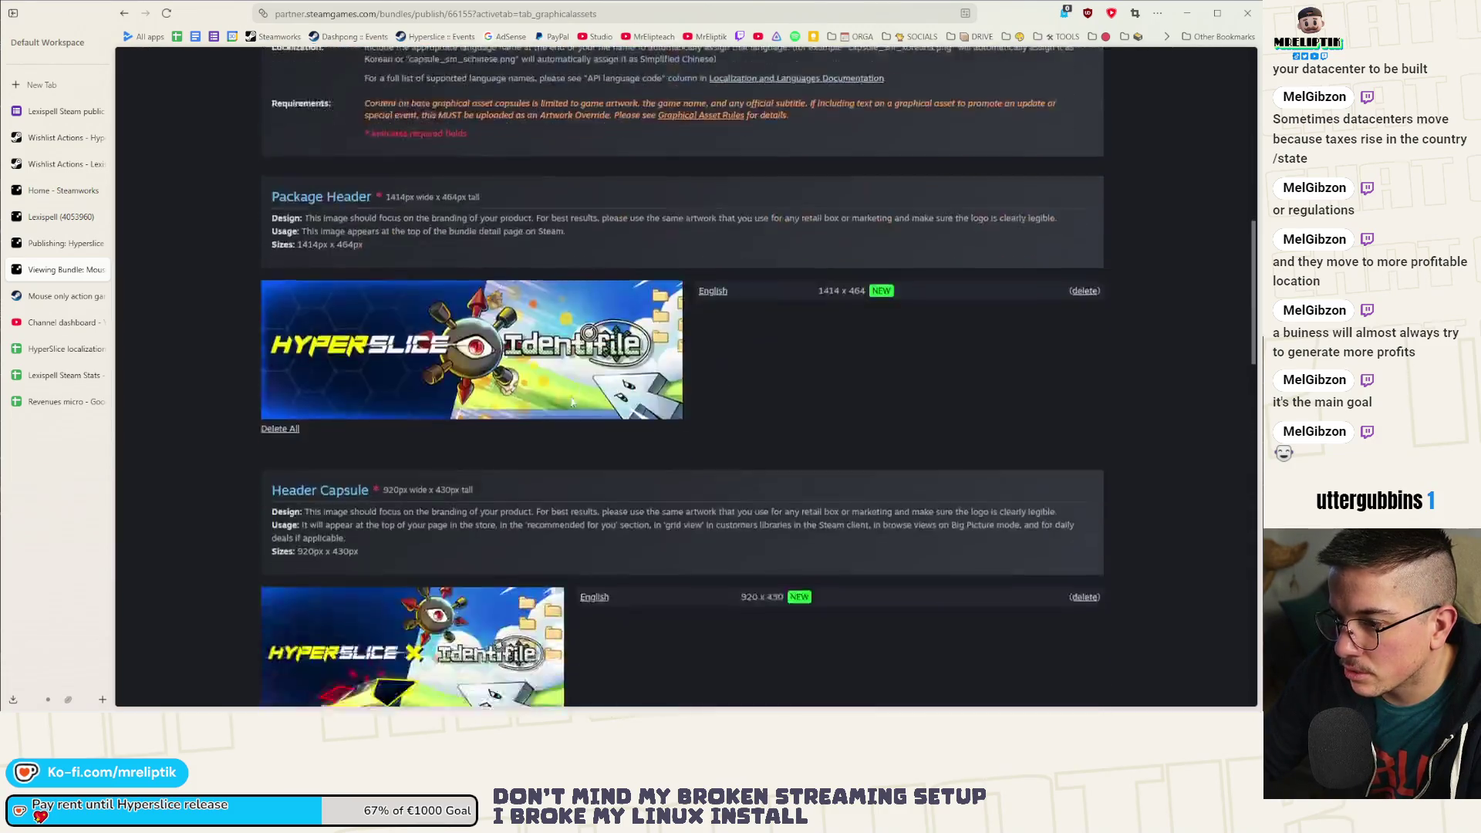
scroll(572, 402, "up", 15)
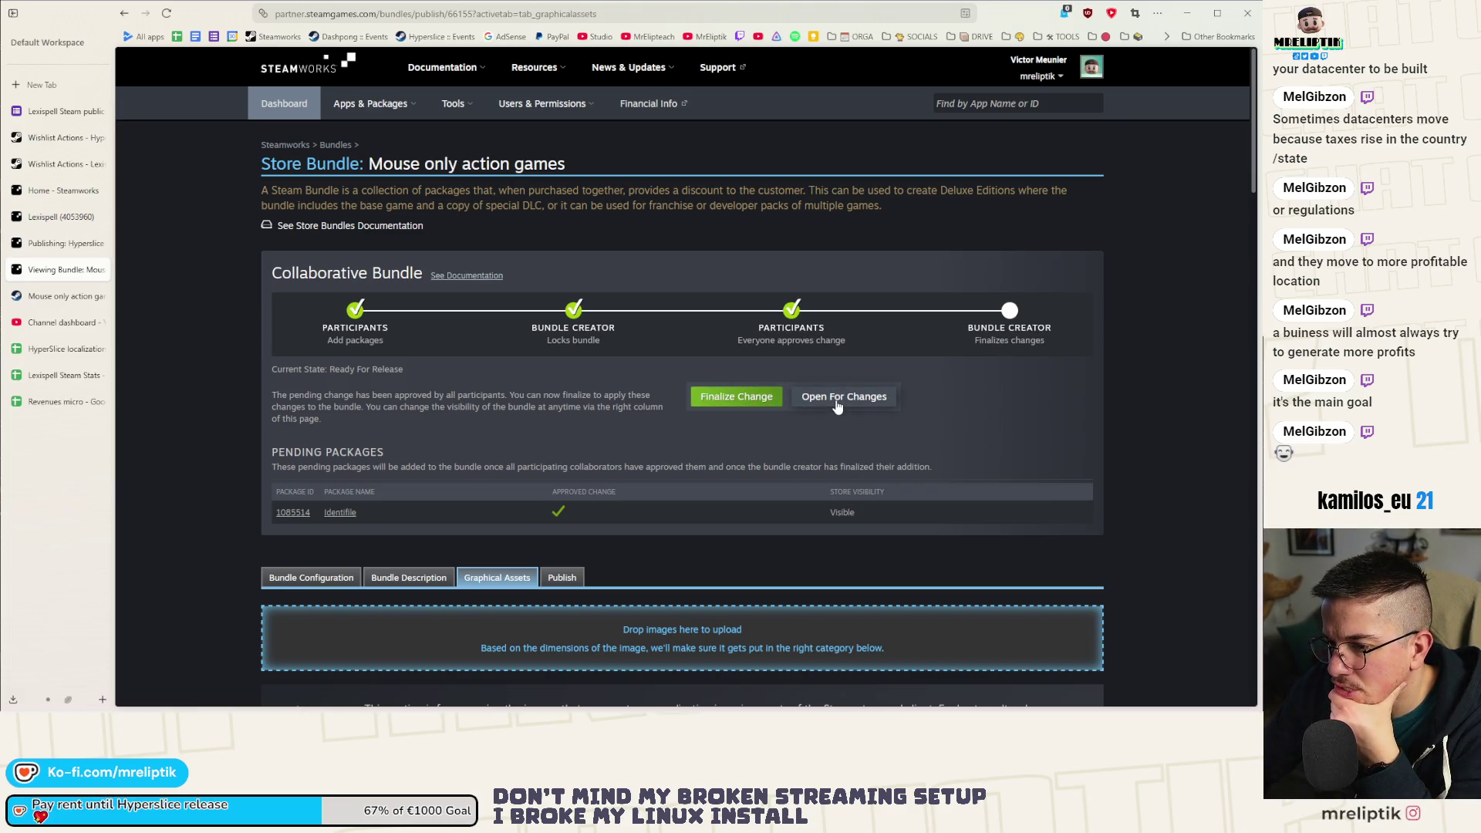
Go to Bundle Configuration, start Finalize Change, then cancel it, leaving Identifile pending.
left_click(411, 579)
left_click(304, 585)
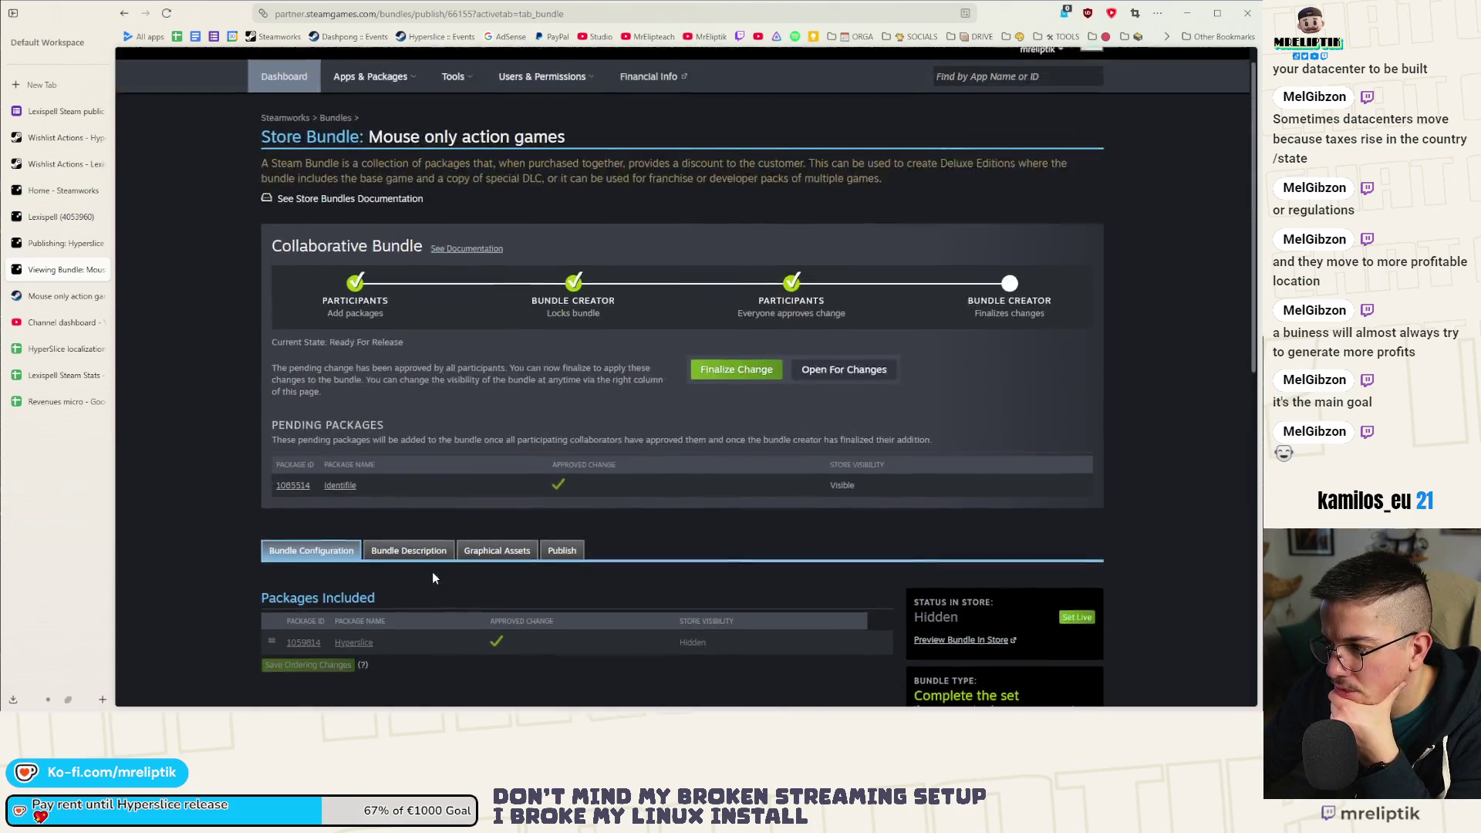
left_click(719, 397)
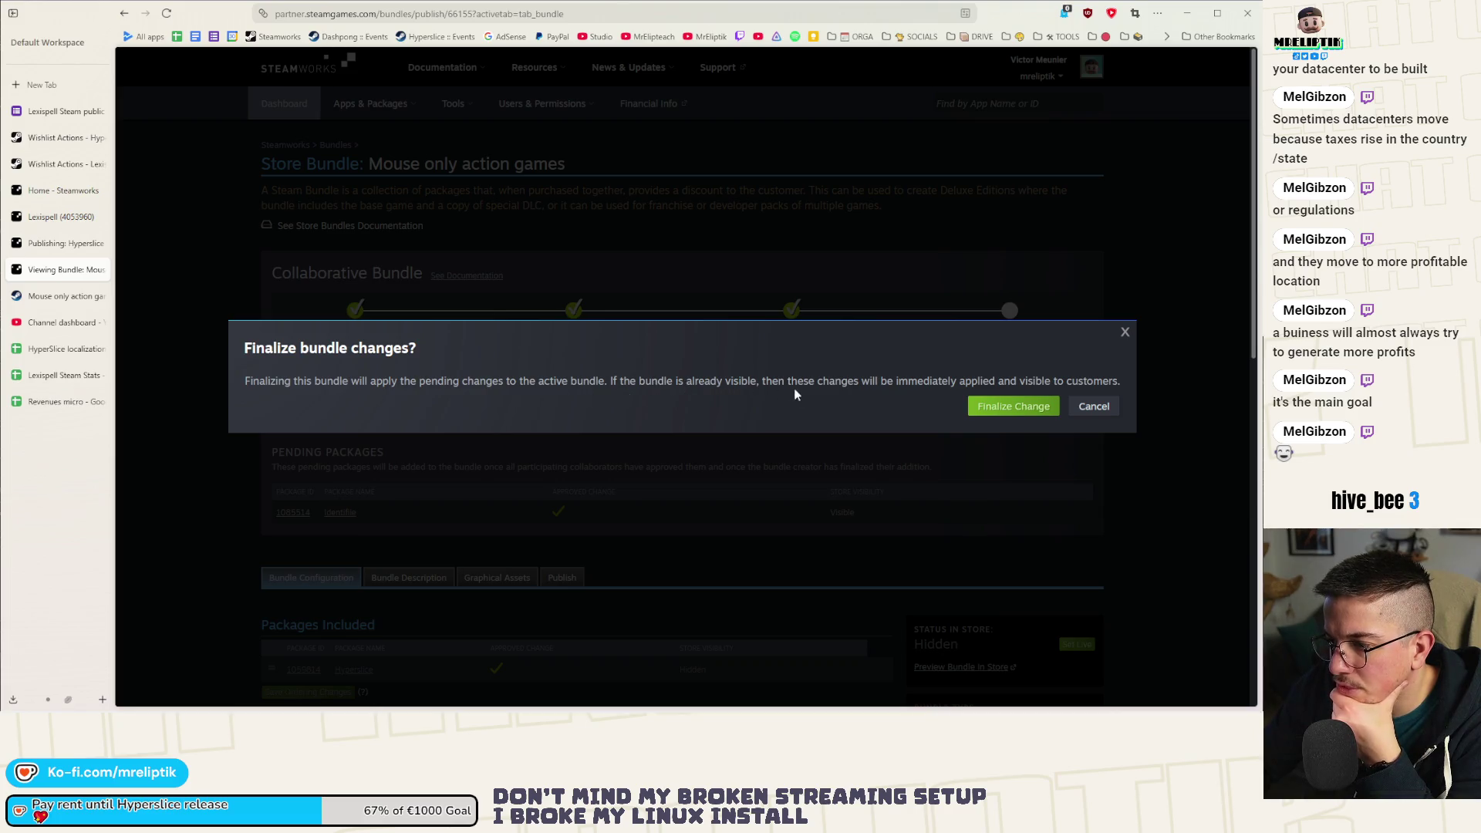
left_click(1089, 407)
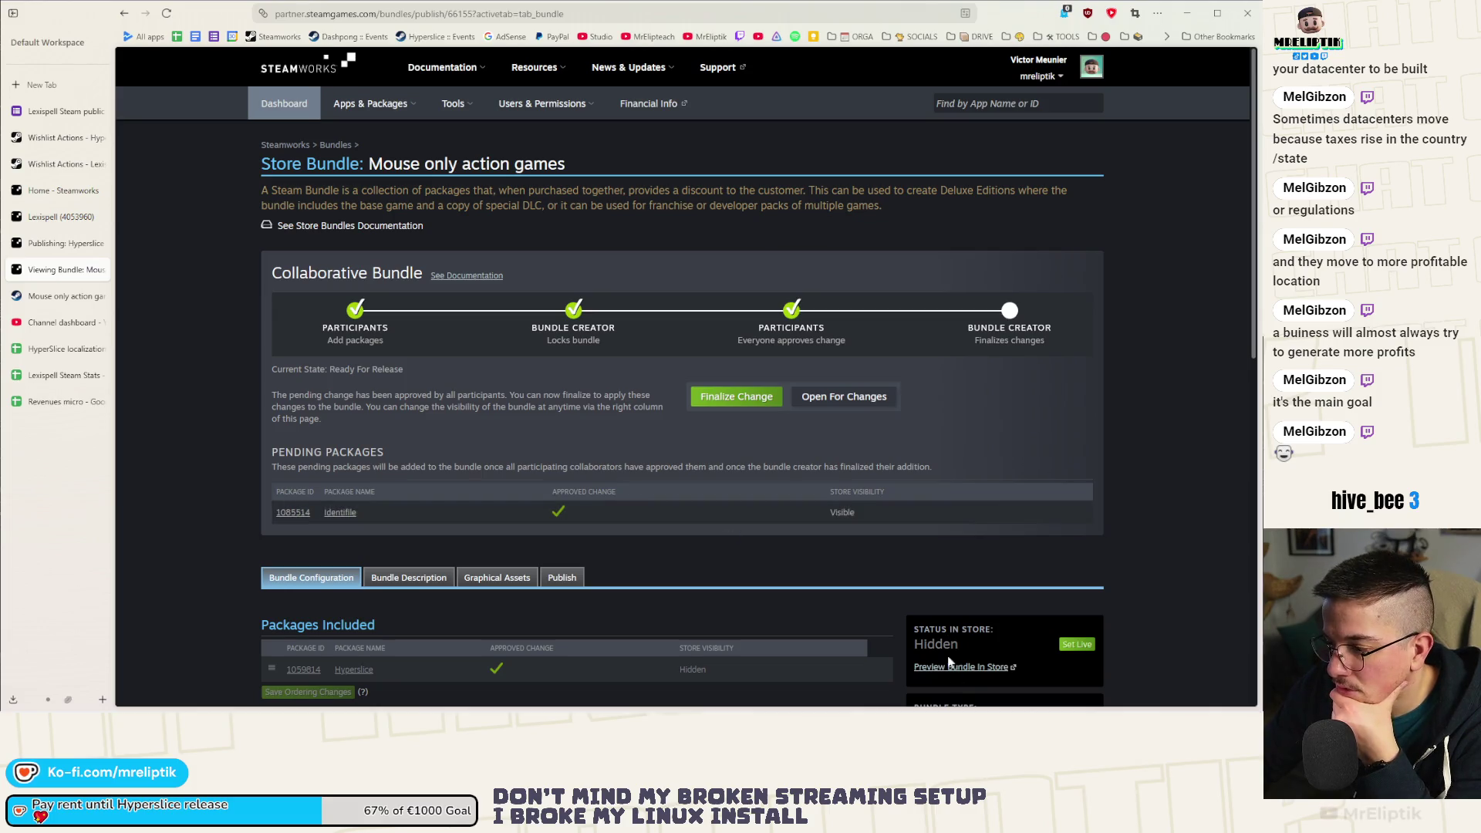
Look over the Mouse only action games bundle's public store page.
left_click(65, 297)
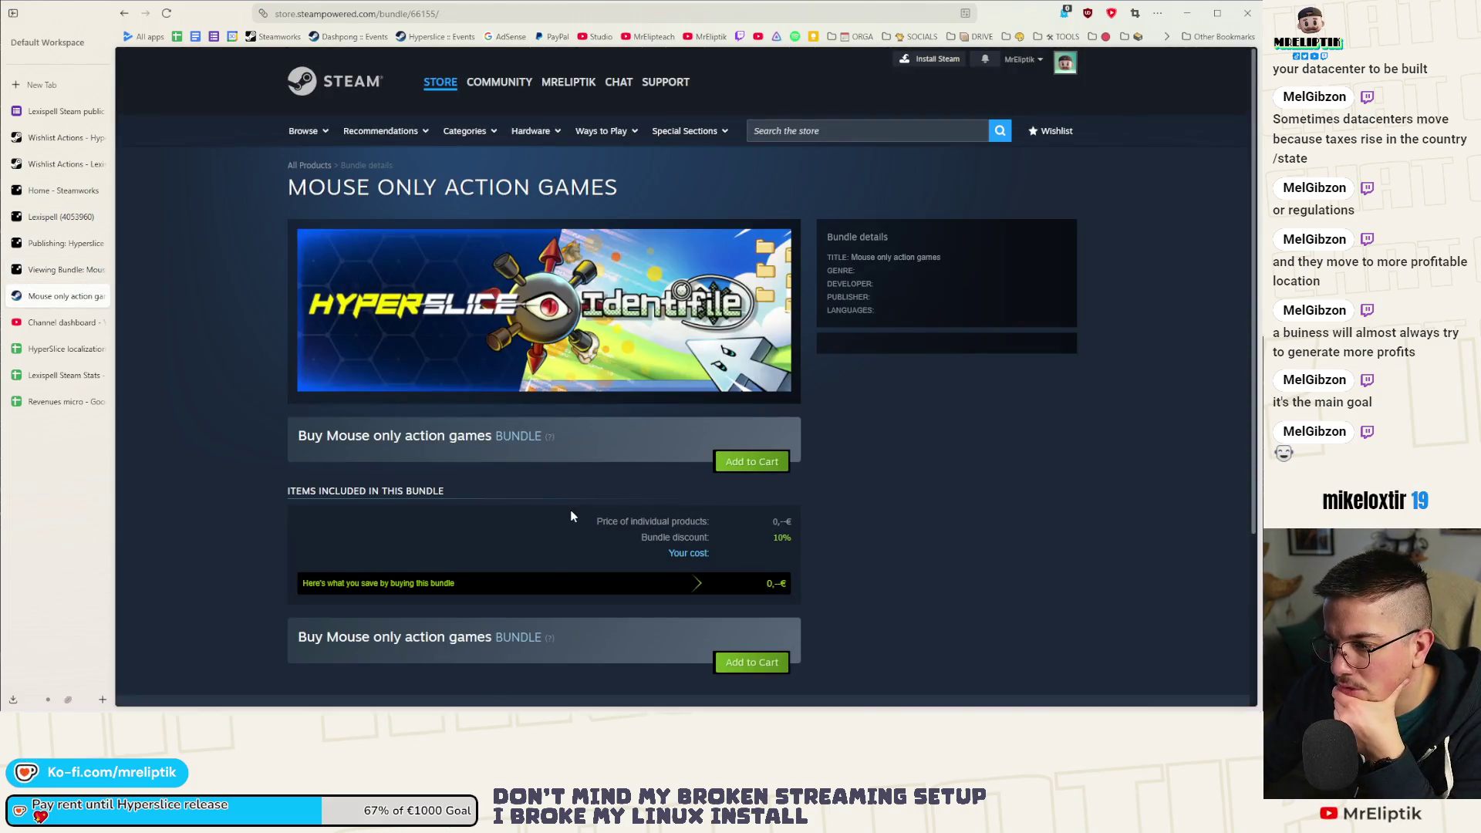
scroll(563, 509, "down", 2)
scroll(571, 512, "up", 1)
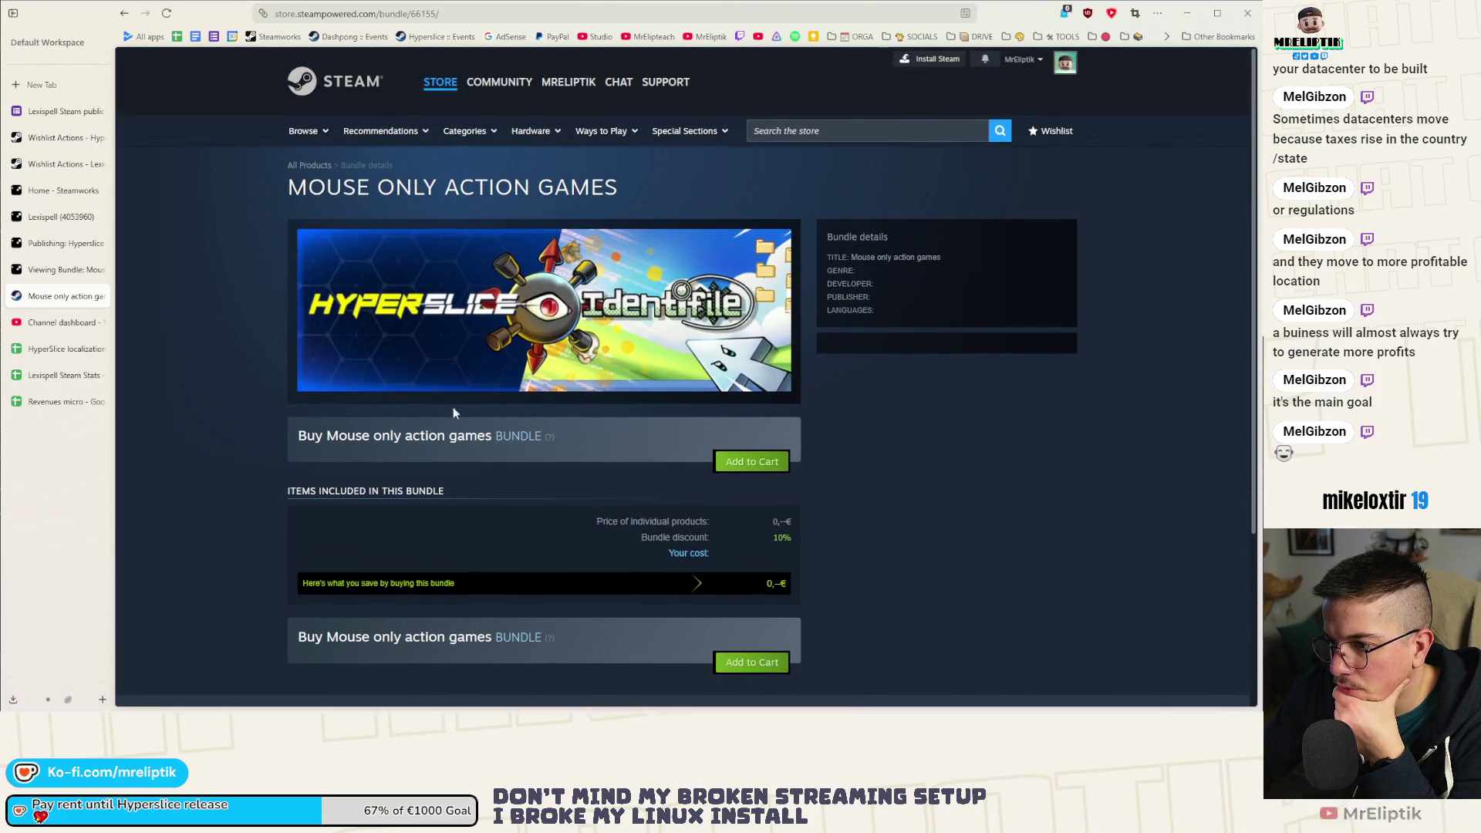
scroll(540, 532, "down", 4)
scroll(679, 494, "up", 4)
Search the store for 'hyperslice' and browse the Hyperslice game page.
left_click(916, 138)
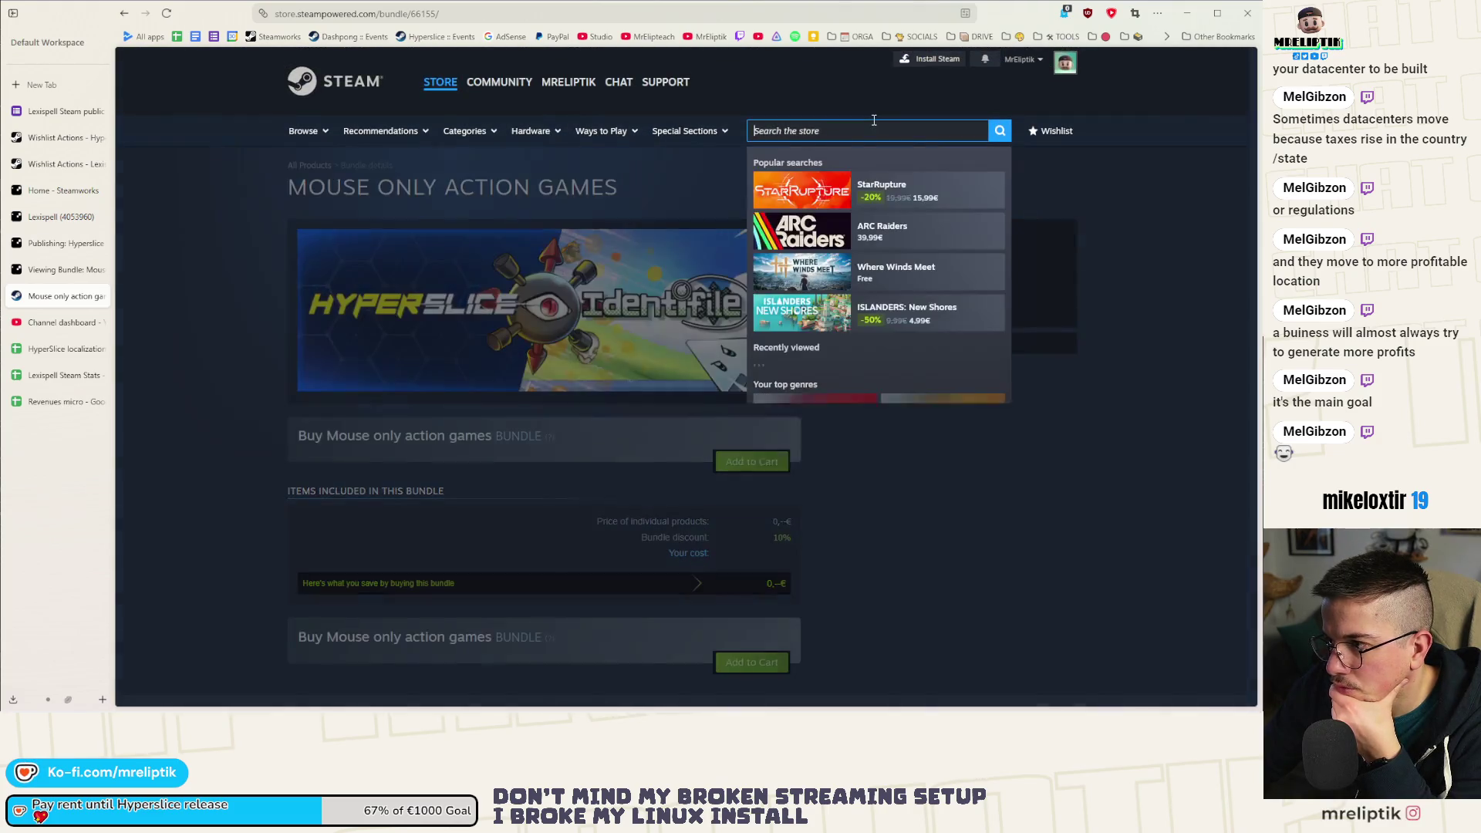
type("hyperslice")
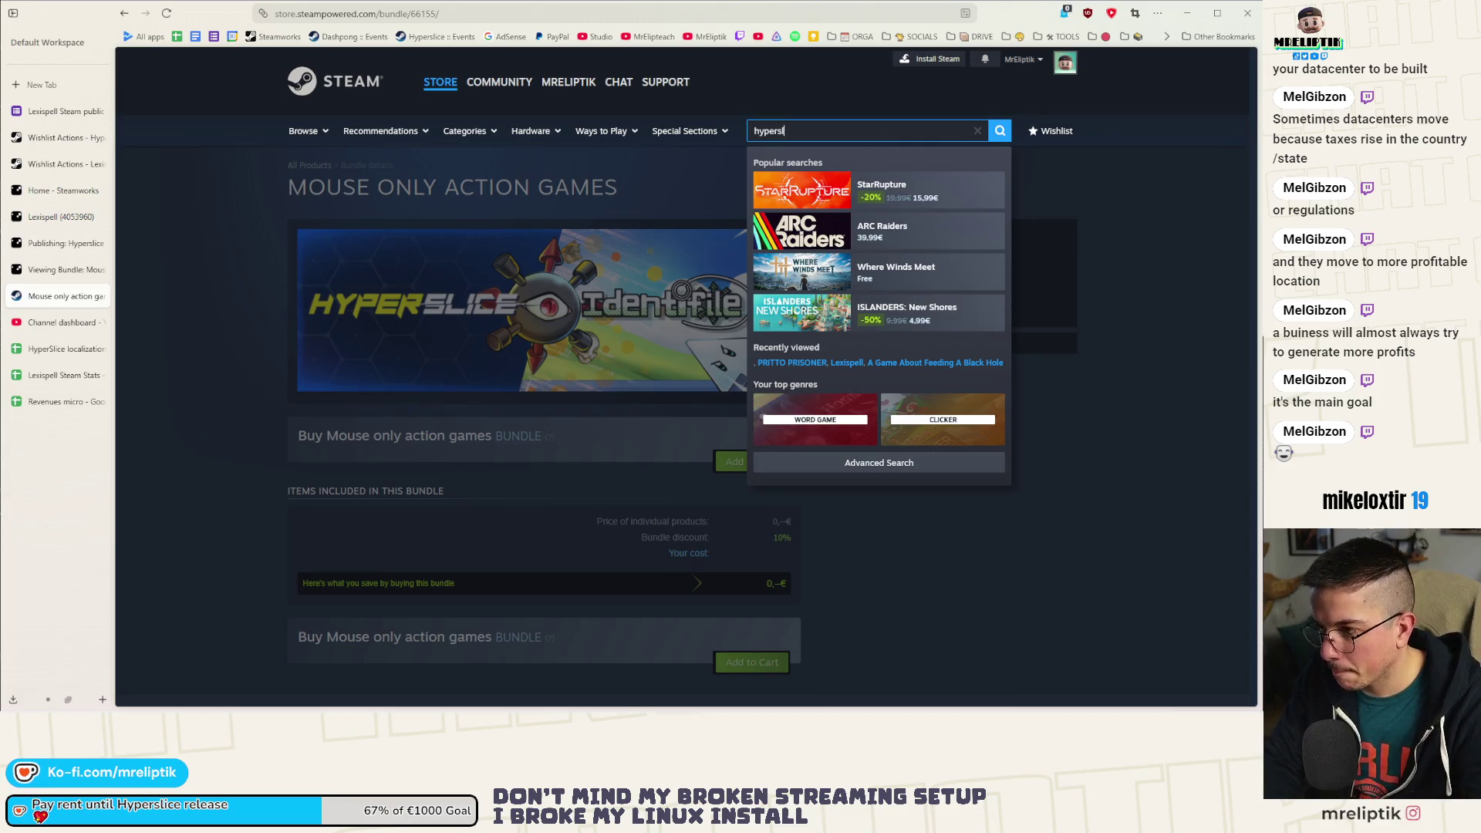
left_click(856, 132)
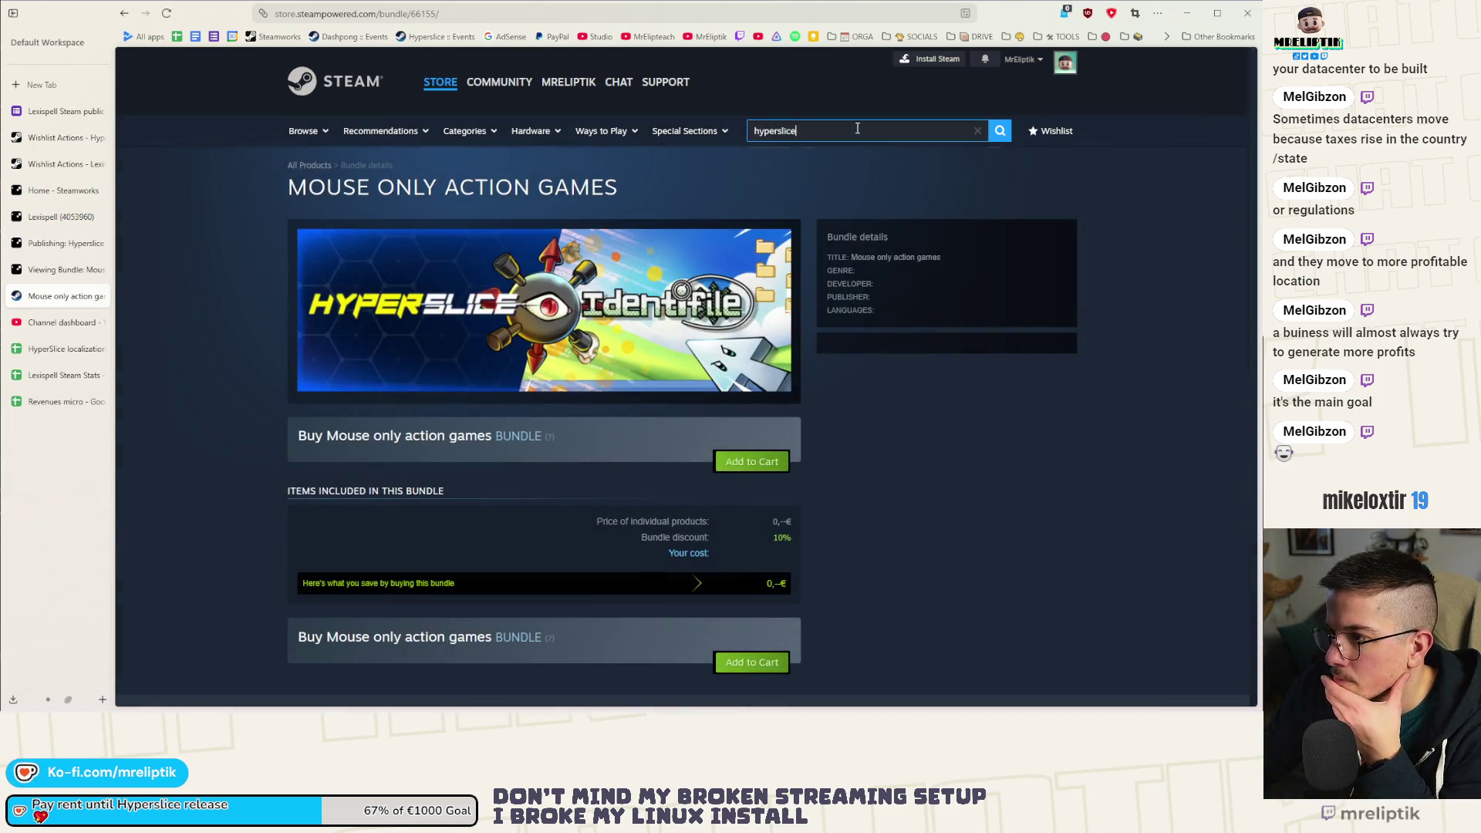
left_click(885, 195)
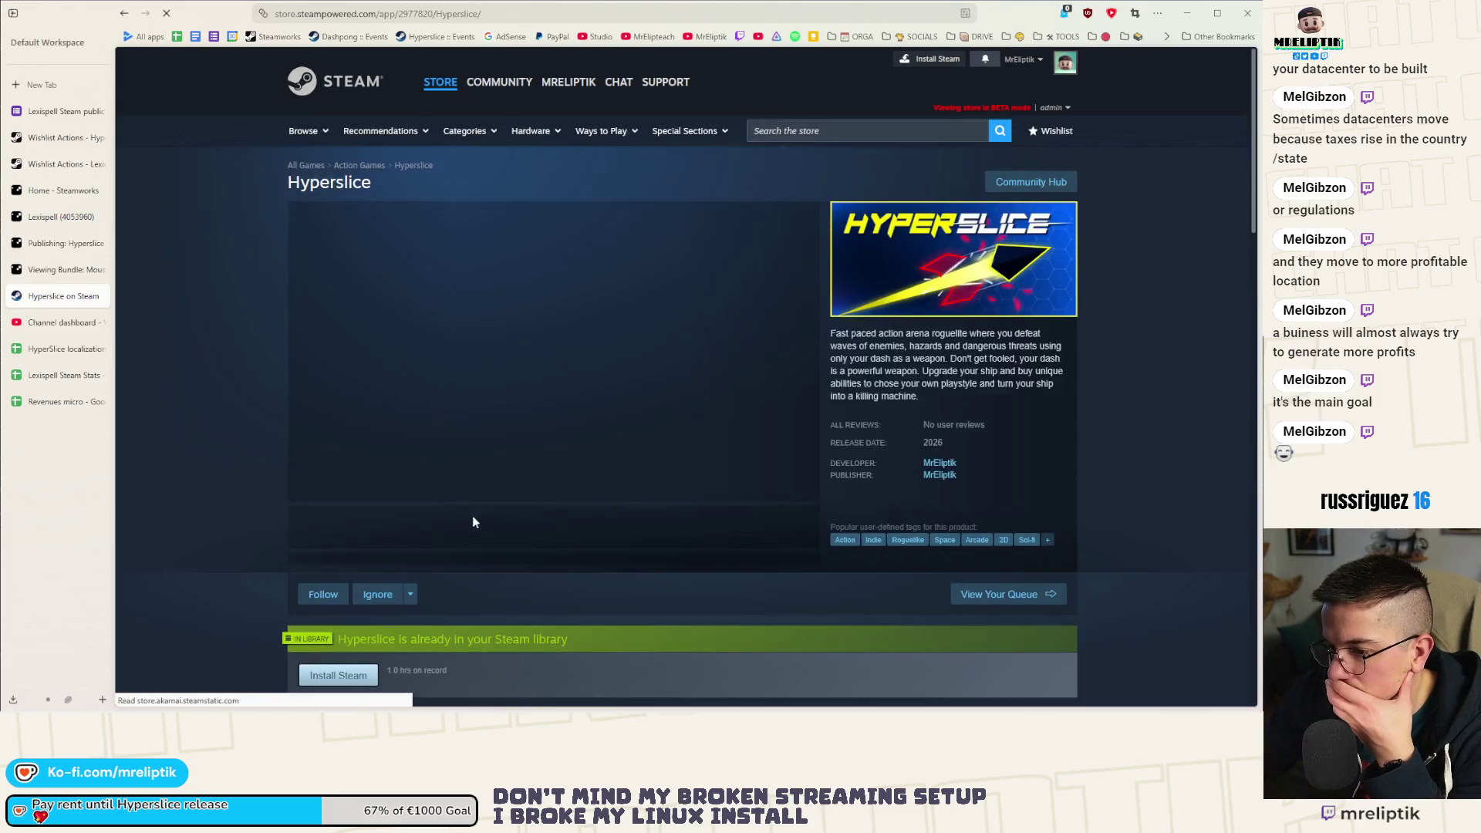
scroll(256, 463, "down", 7)
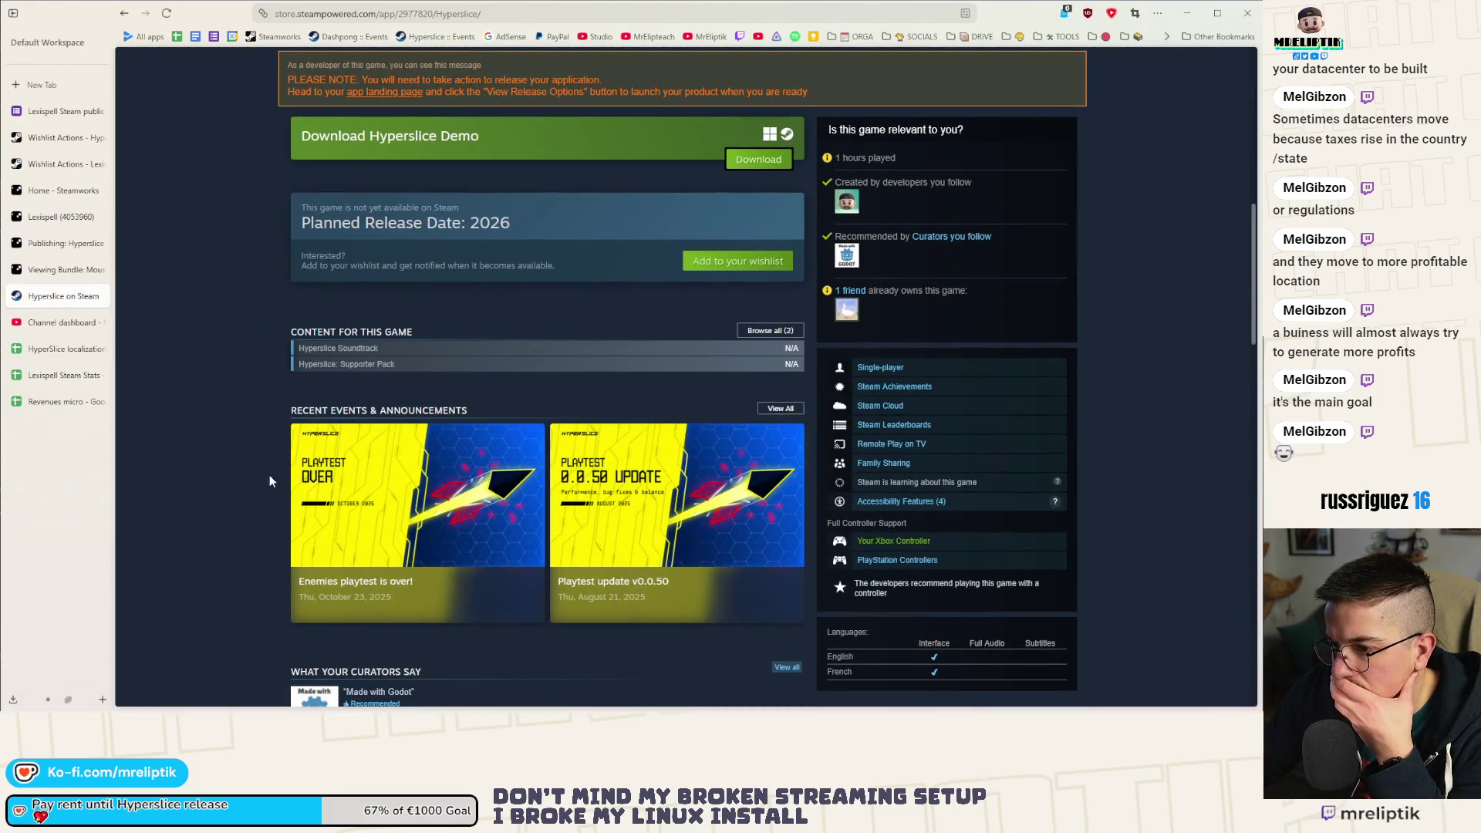
scroll(270, 475, "up", 3)
scroll(270, 482, "down", 7)
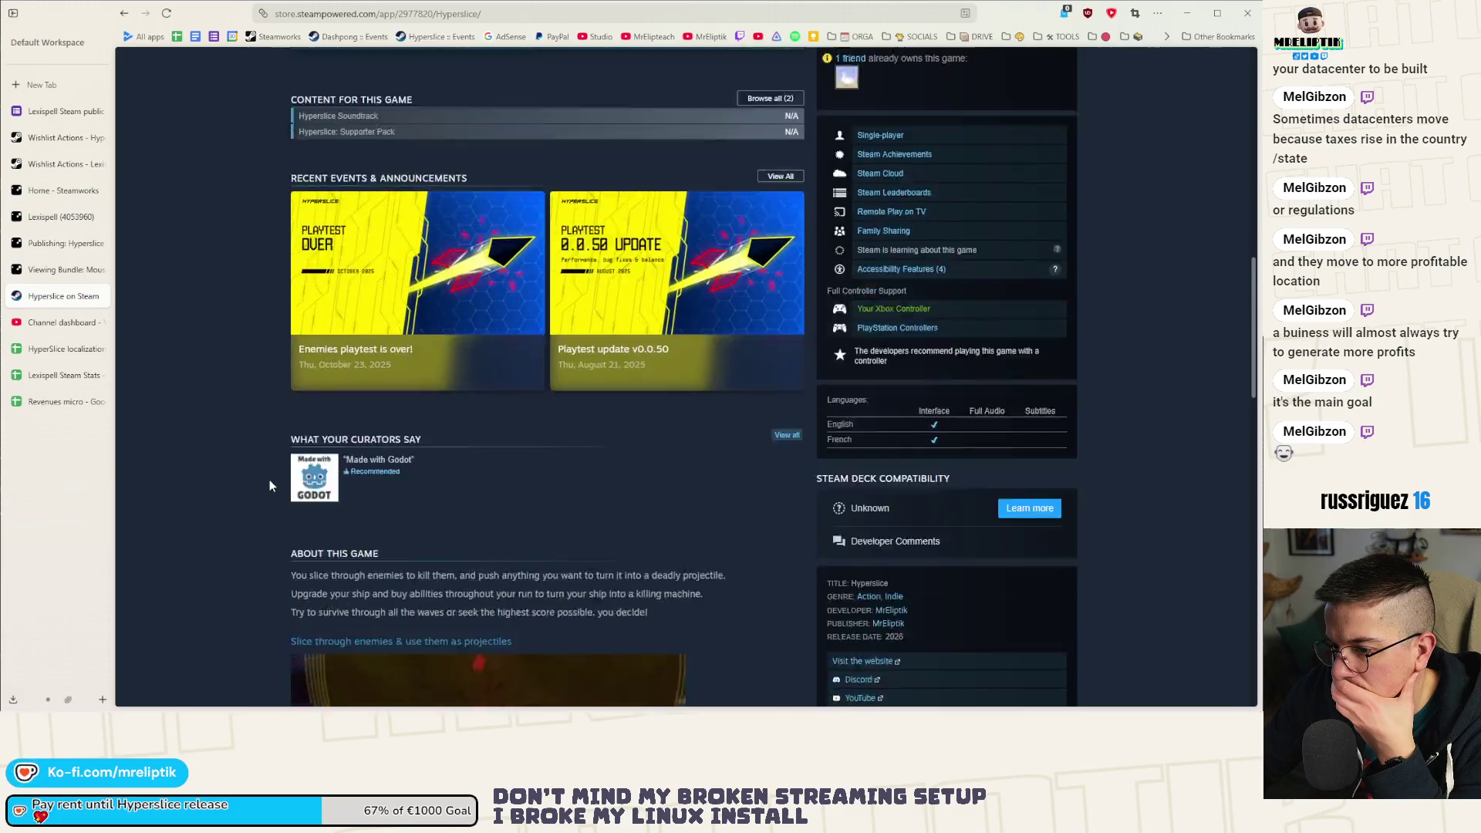
scroll(271, 482, "up", 10)
scroll(281, 498, "up", 3)
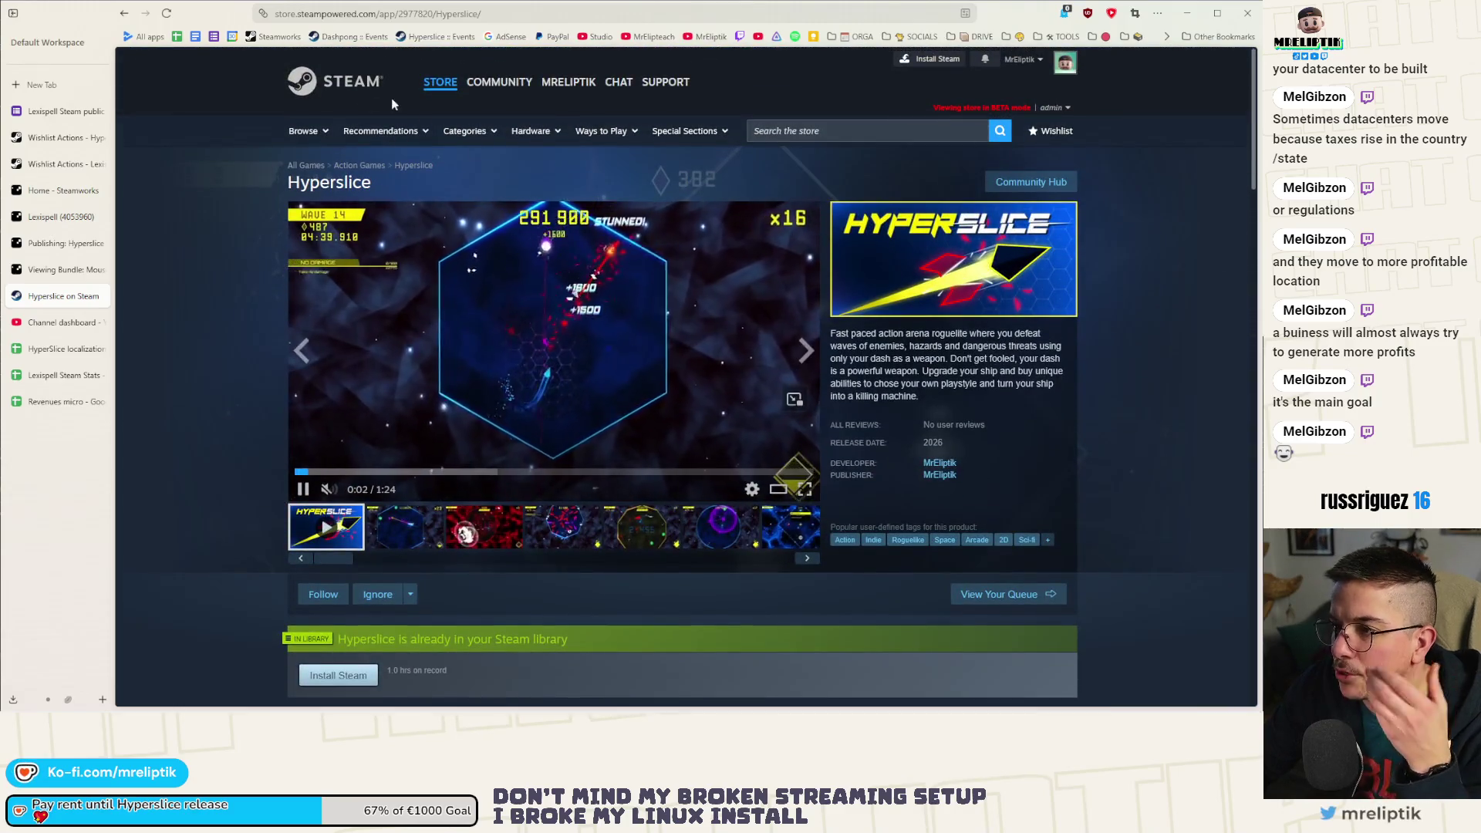
left_click(44, 272)
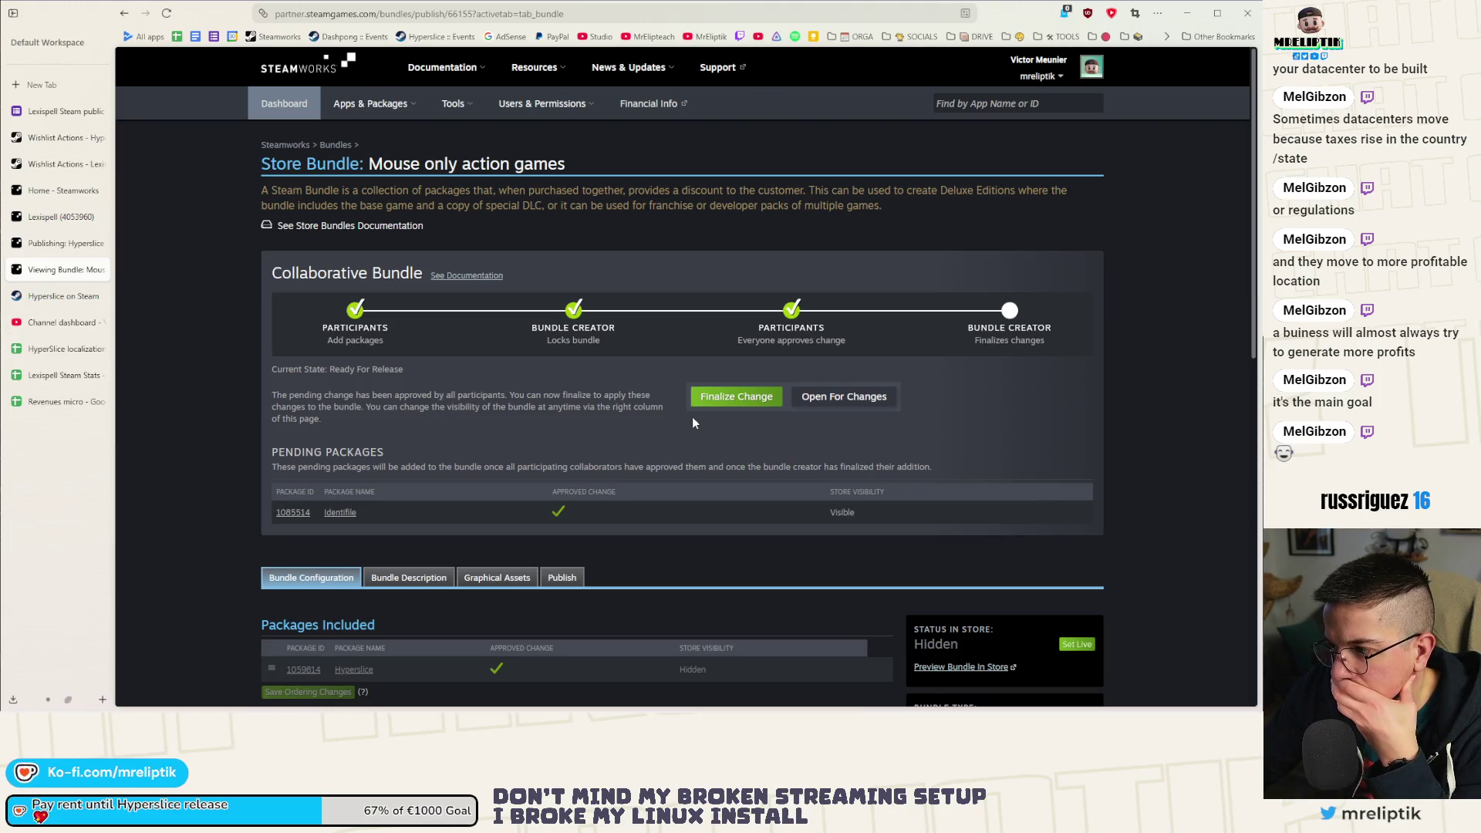
Finalize the pending Identifile change, confirming the dialog and acknowledging the error message.
scroll(692, 418, "down", 4)
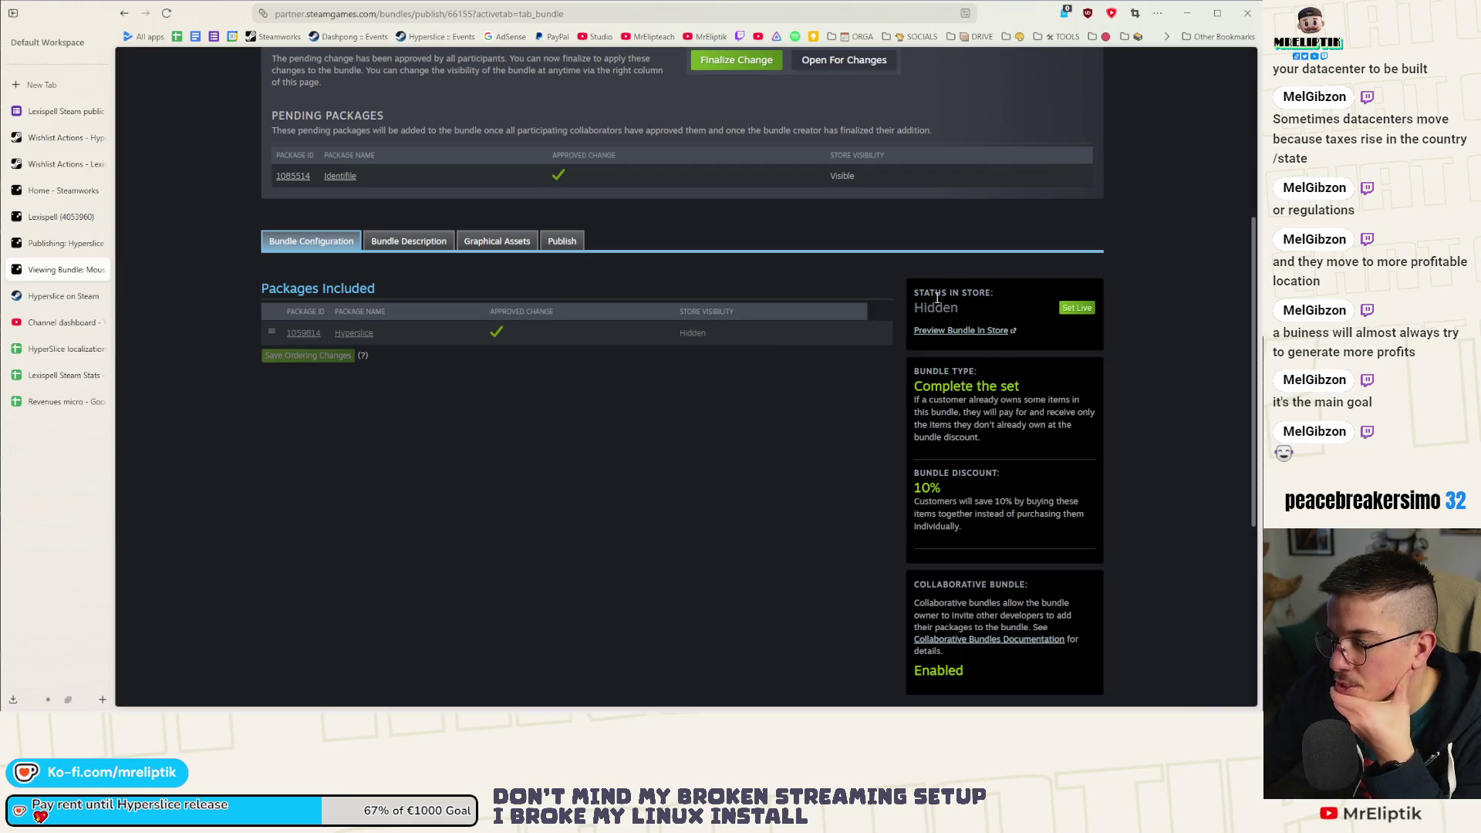
scroll(863, 338, "up", 4)
left_click(730, 396)
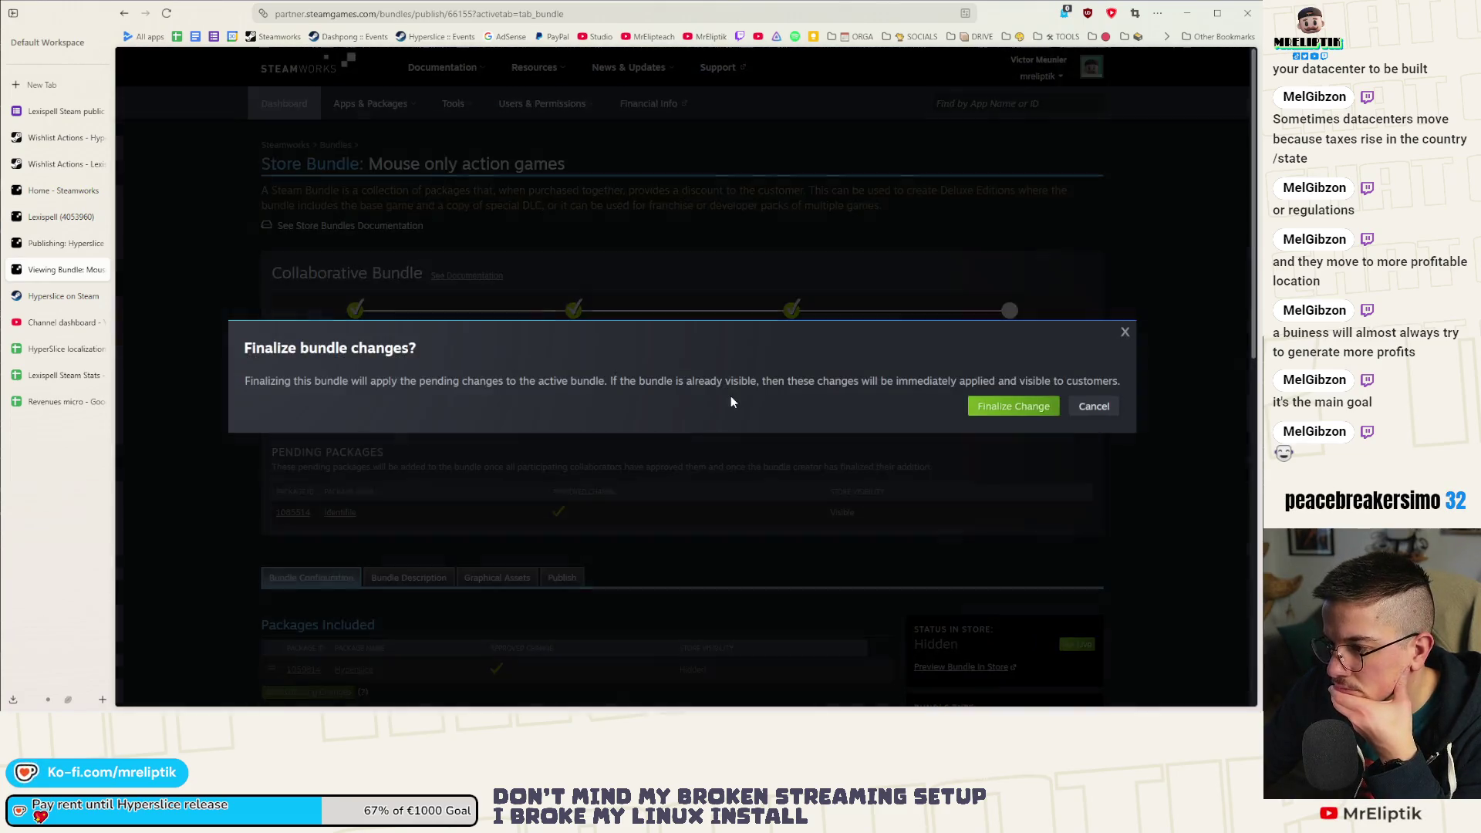
left_click(1012, 407)
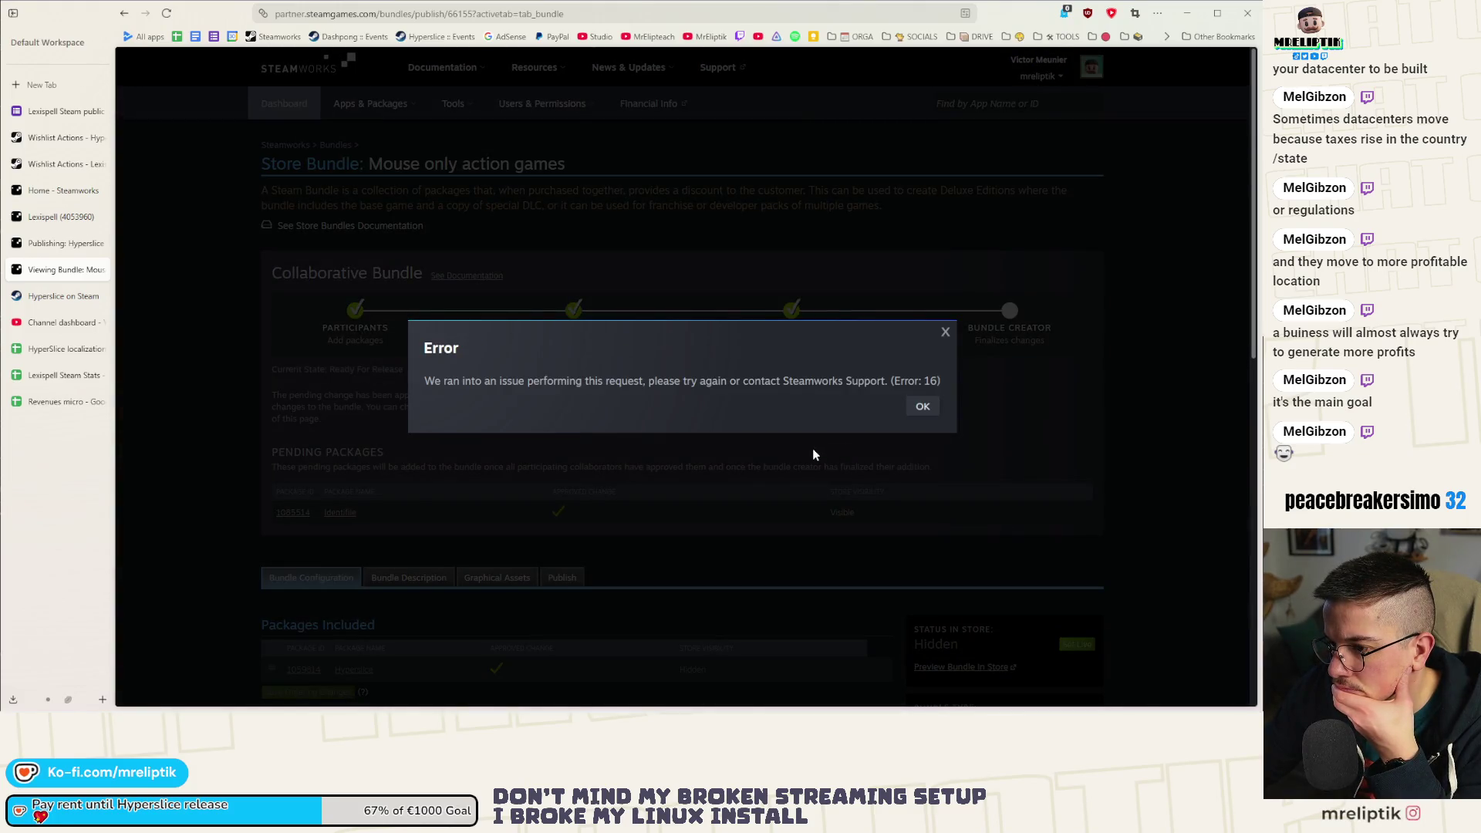
left_click(918, 406)
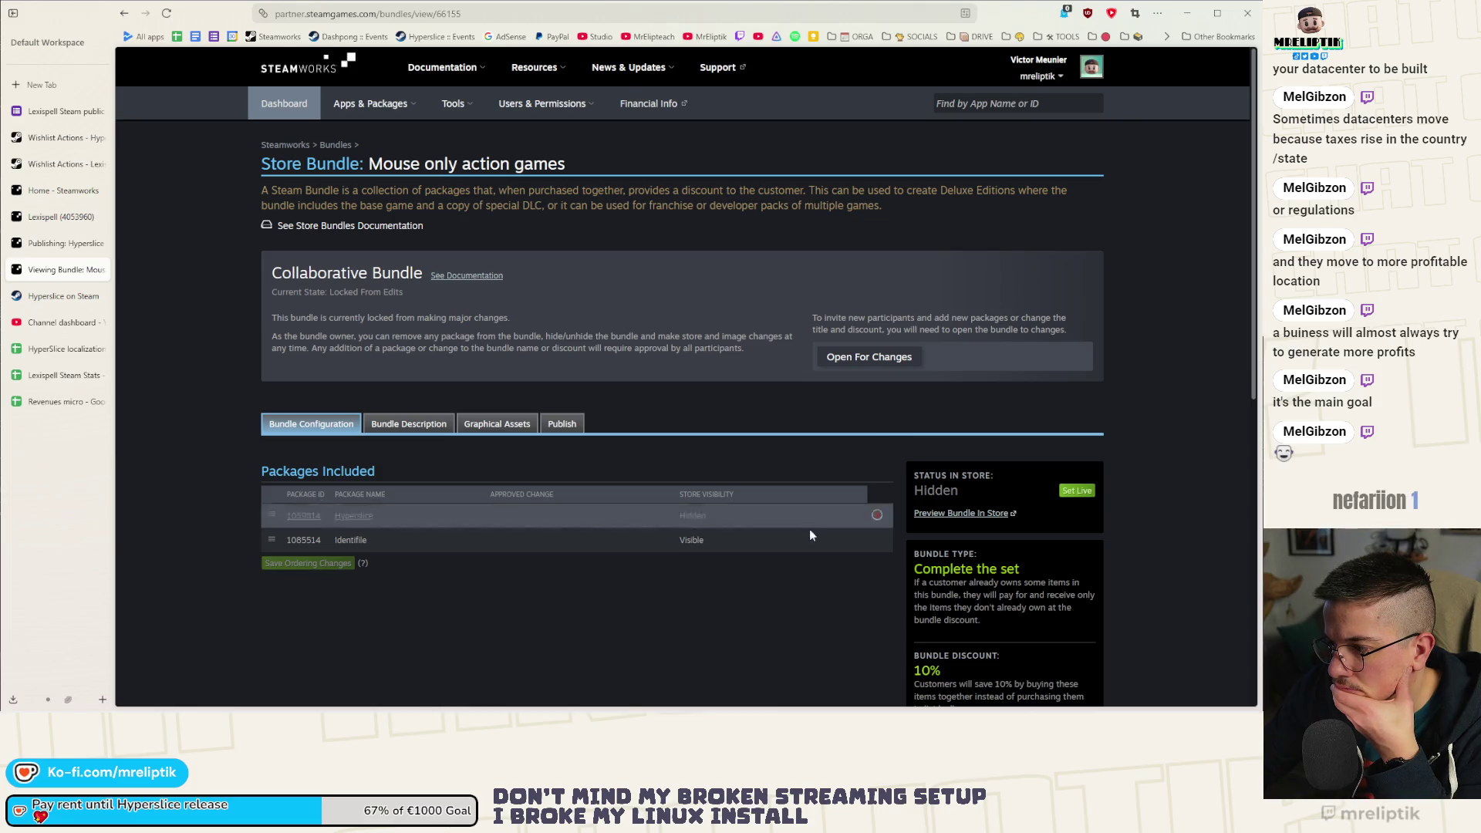
Scroll through the bundle's graphical assets, noting the empty Vertical Capsule and Page Background slots.
scroll(912, 526, "down", 2)
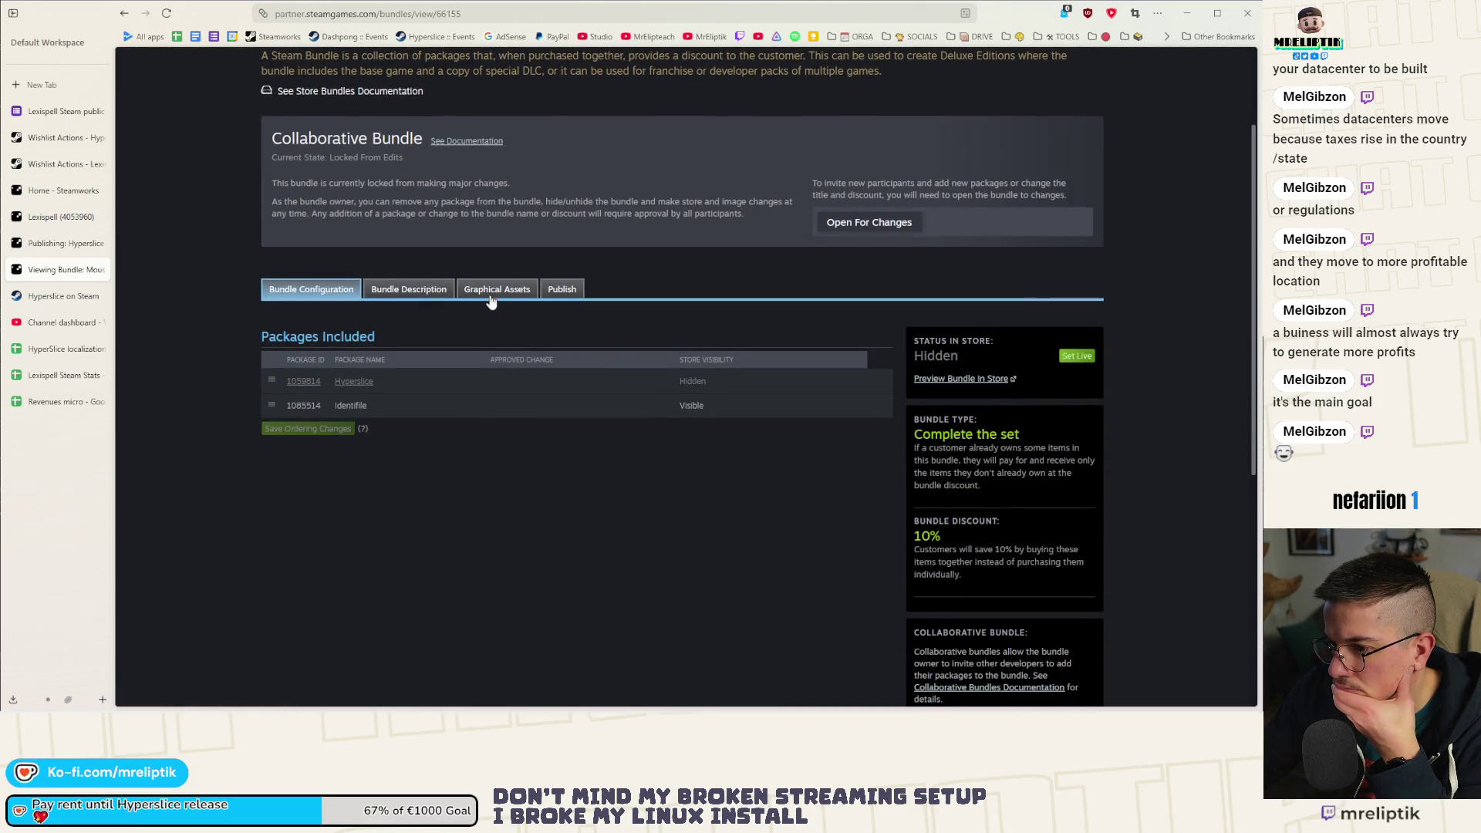
left_click(497, 290)
left_click(449, 299)
left_click(517, 300)
scroll(526, 448, "down", 10)
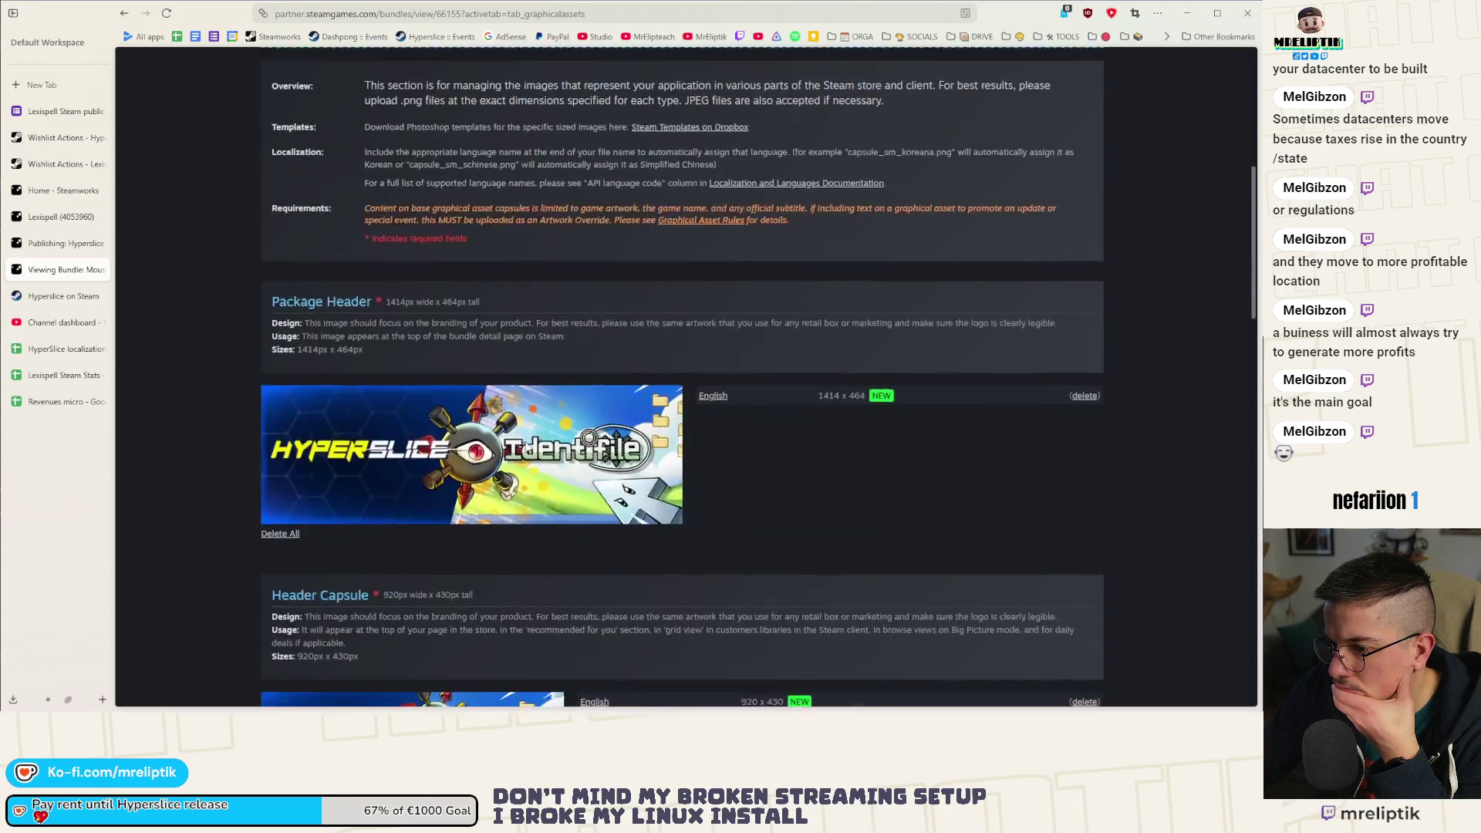
scroll(527, 448, "down", 8)
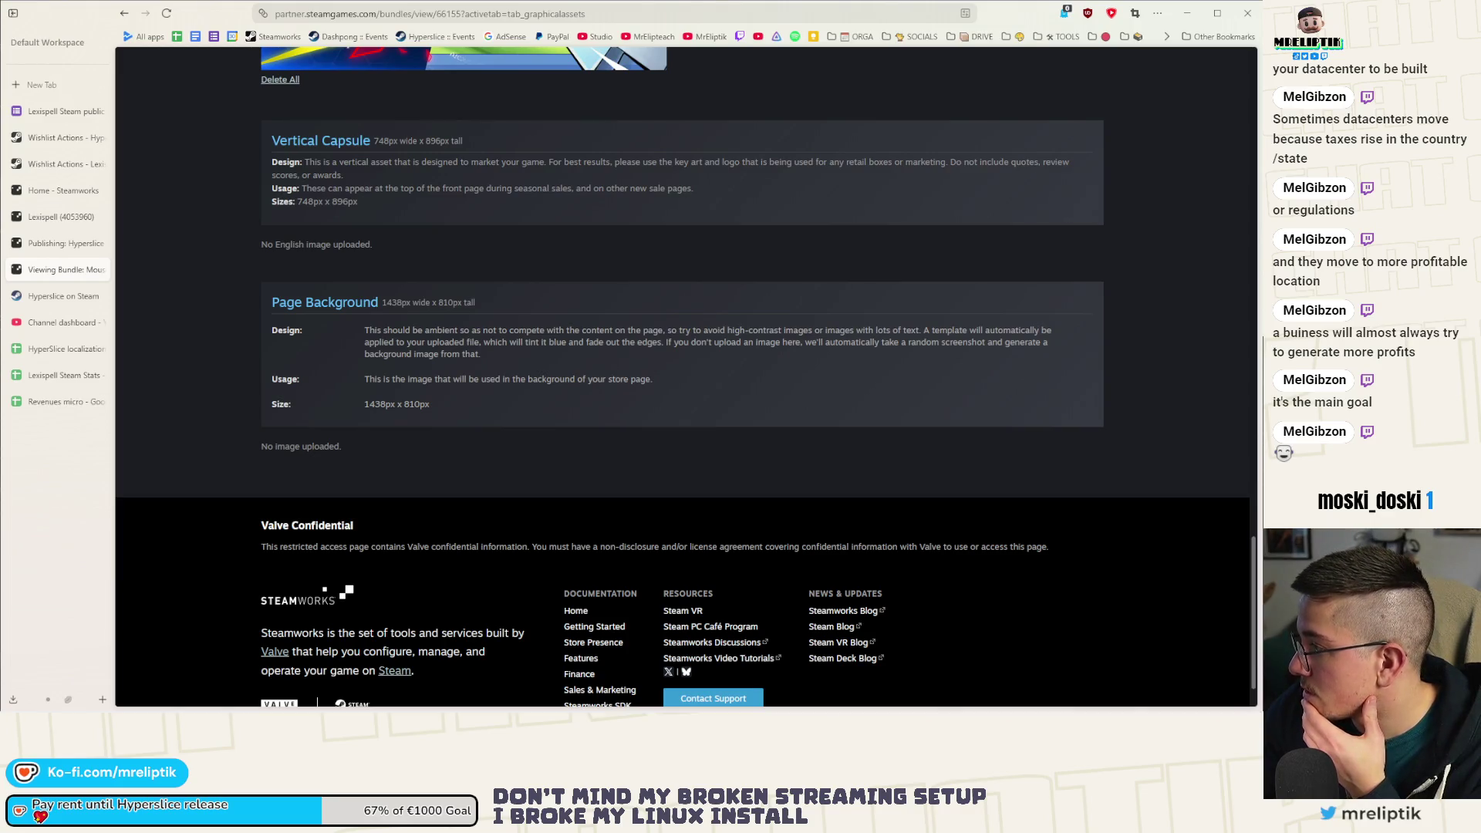
left_click(39, 85)
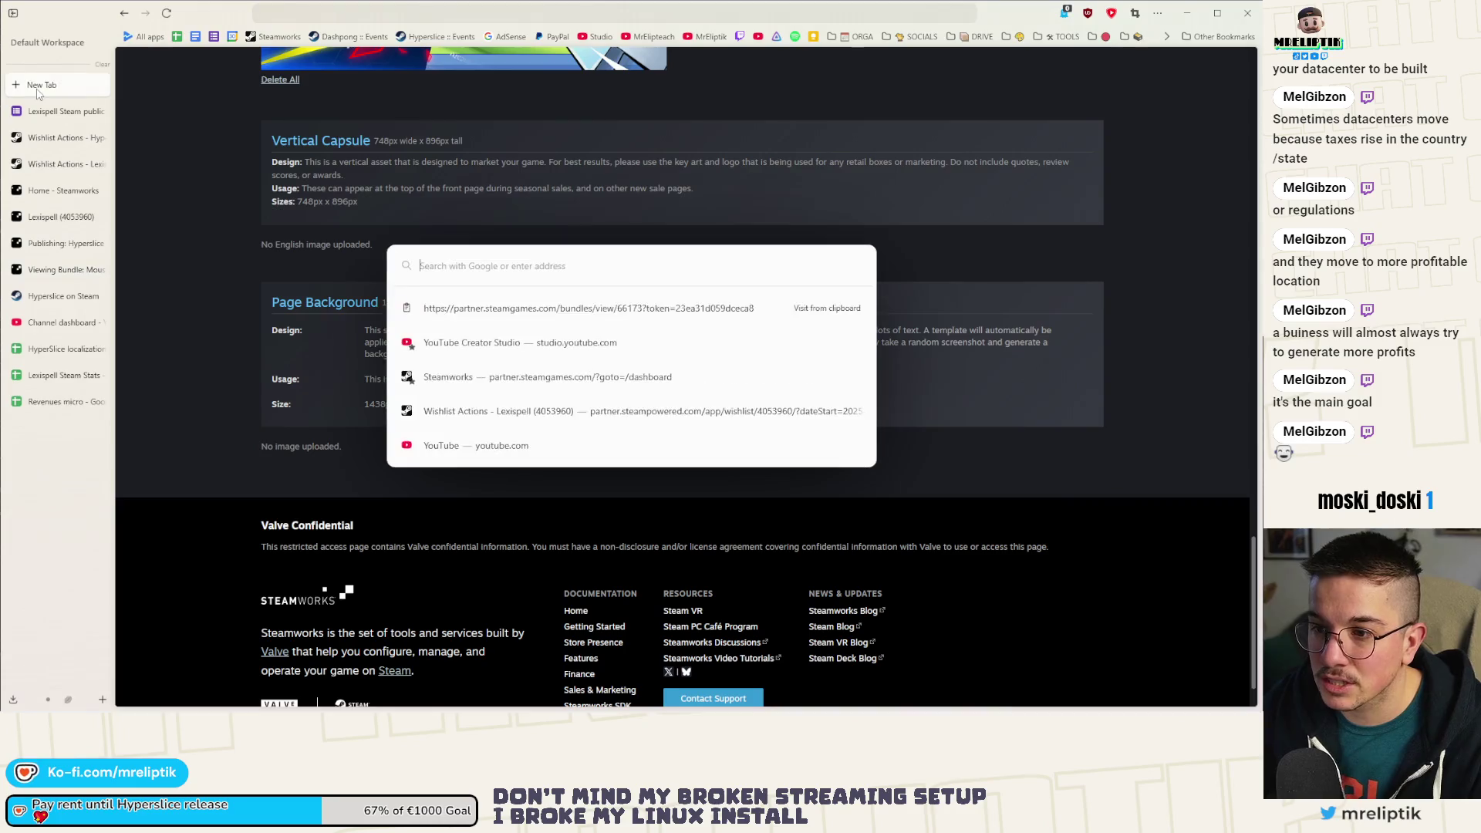
Load the Super reaKtor x Hyperslice bundle page from the pasted link beside the other bundle.
key("ctrl+v")
key("Return")
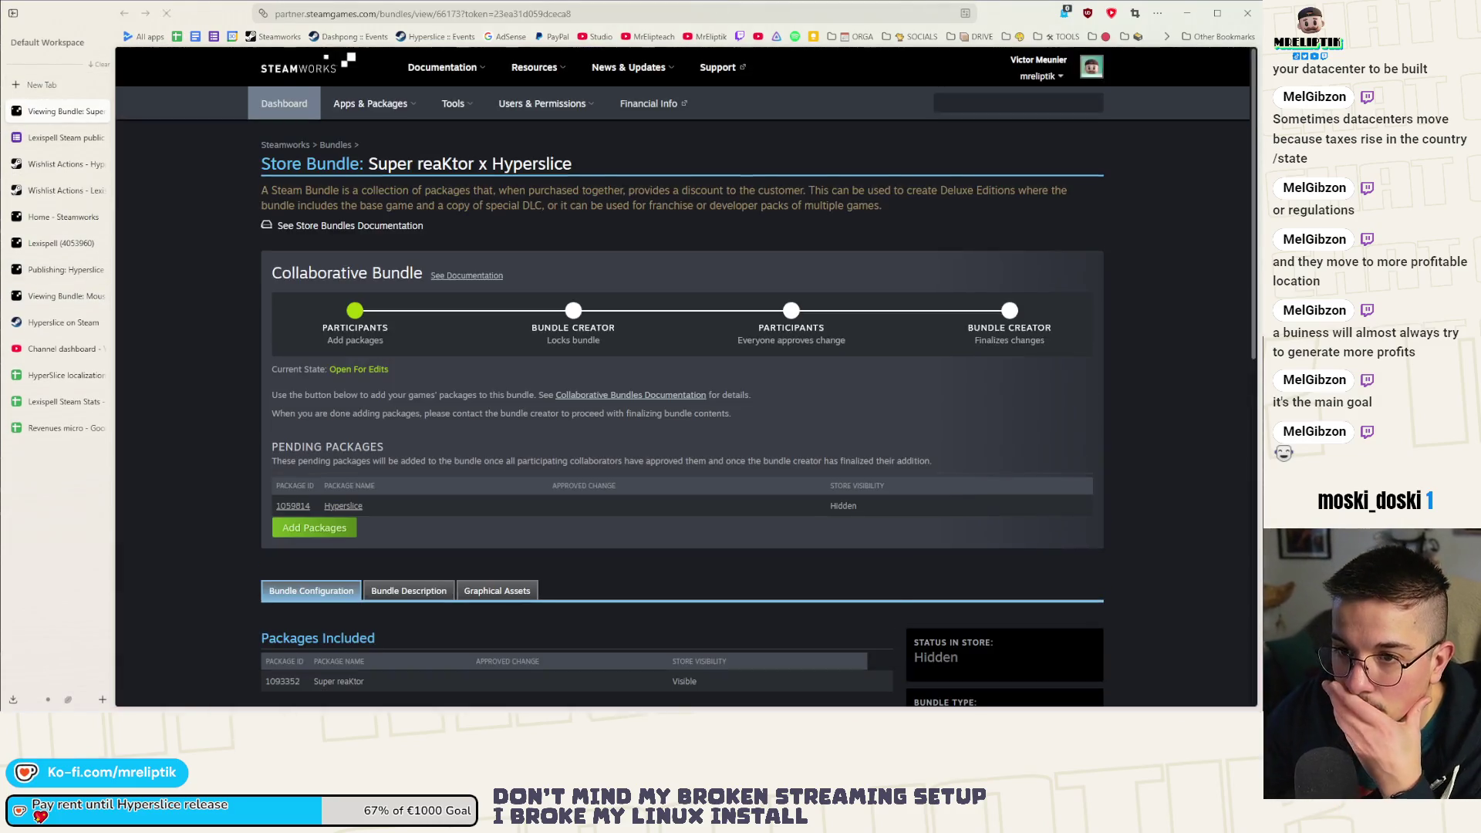
mouse_move(61, 112)
left_mouse_down()
mouse_move(61, 321)
mouse_move(62, 297)
left_mouse_up()
scroll(486, 374, "down", 3)
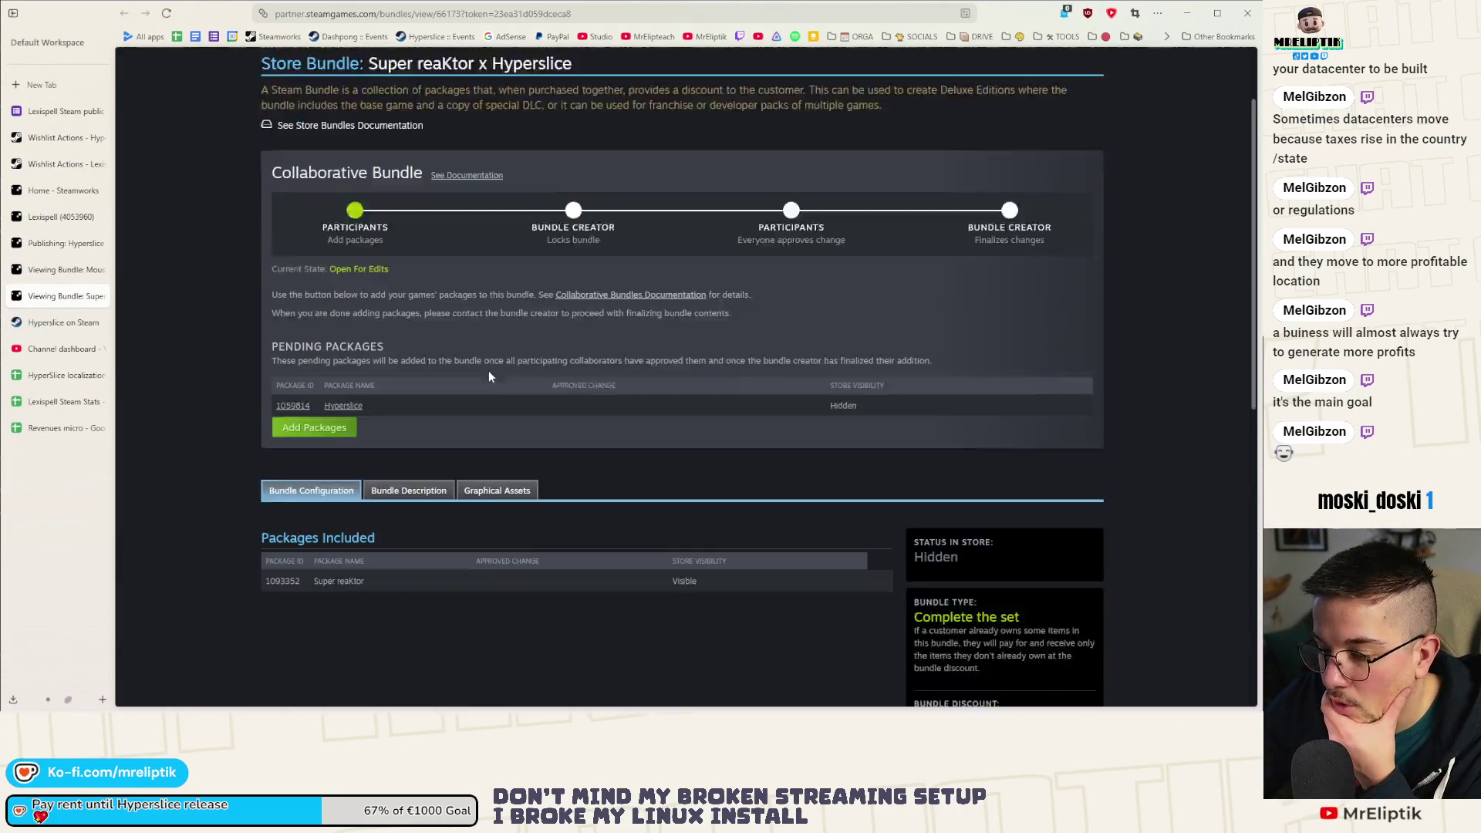
Review the Super reaKtor x Hyperslice bundle's description and graphical assets.
left_click(407, 324)
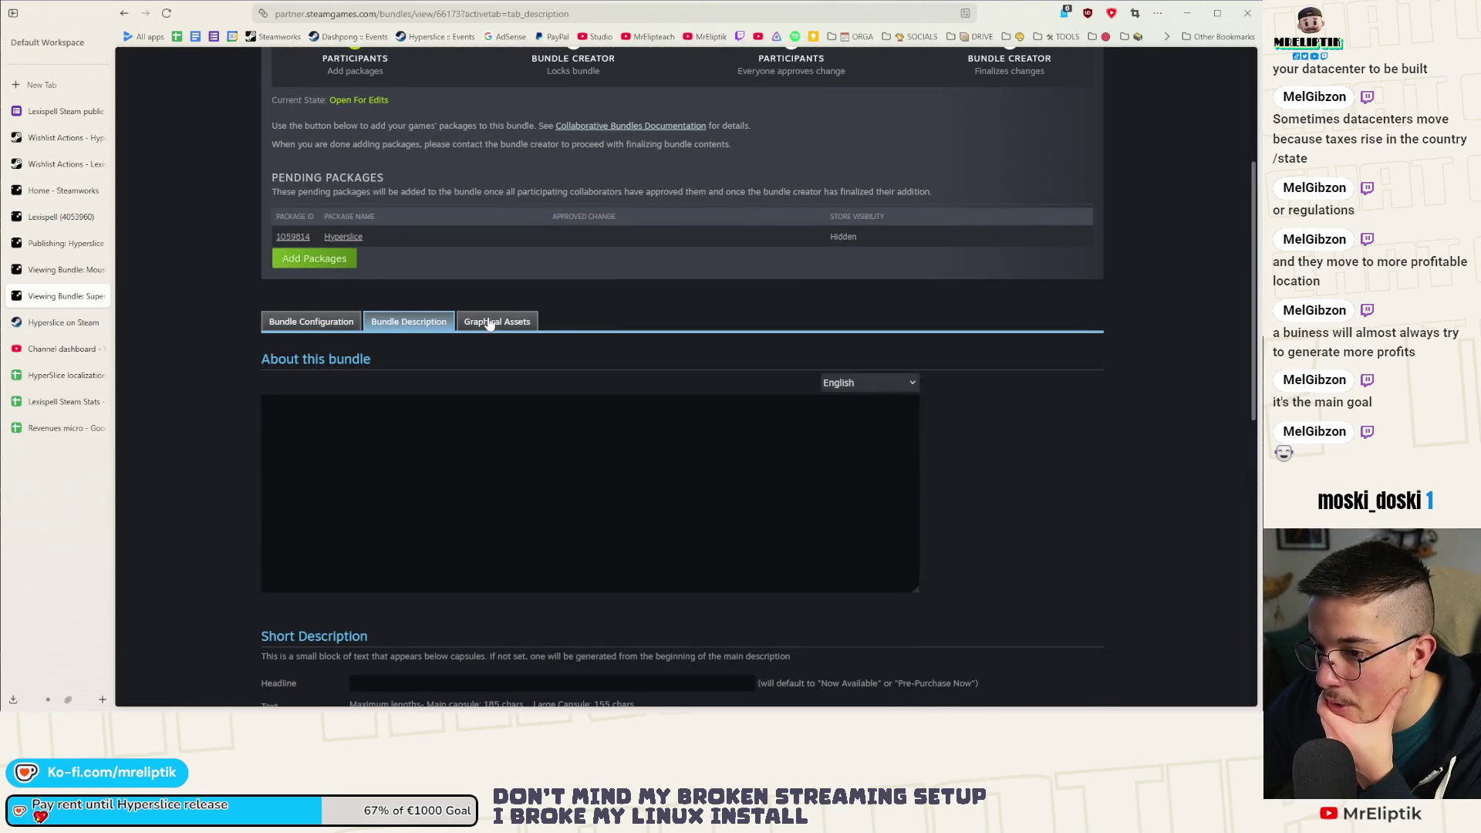
left_click(483, 323)
scroll(260, 611, "down", 4)
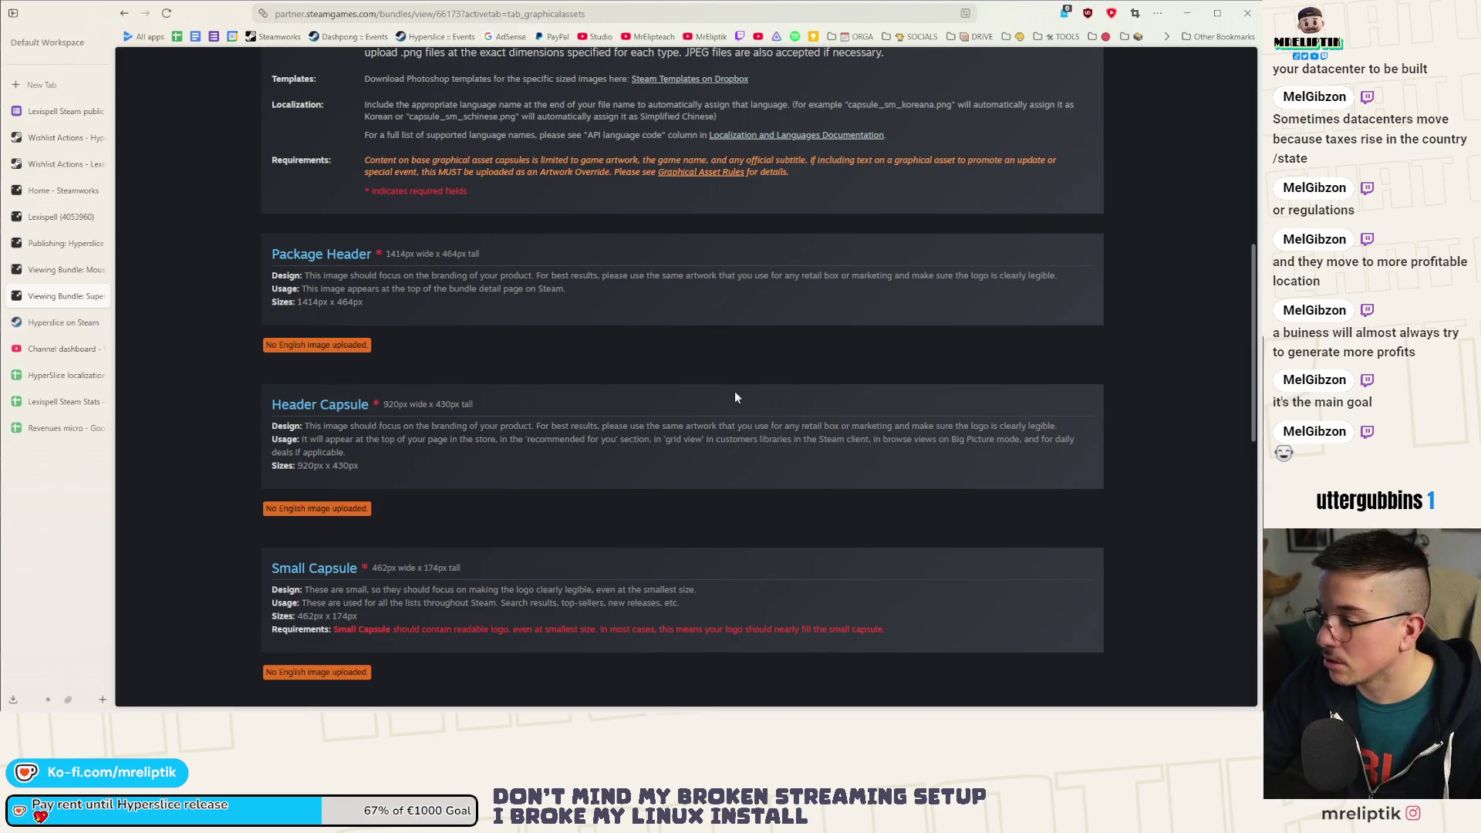
scroll(451, 470, "up", 7)
scroll(433, 511, "down", 6)
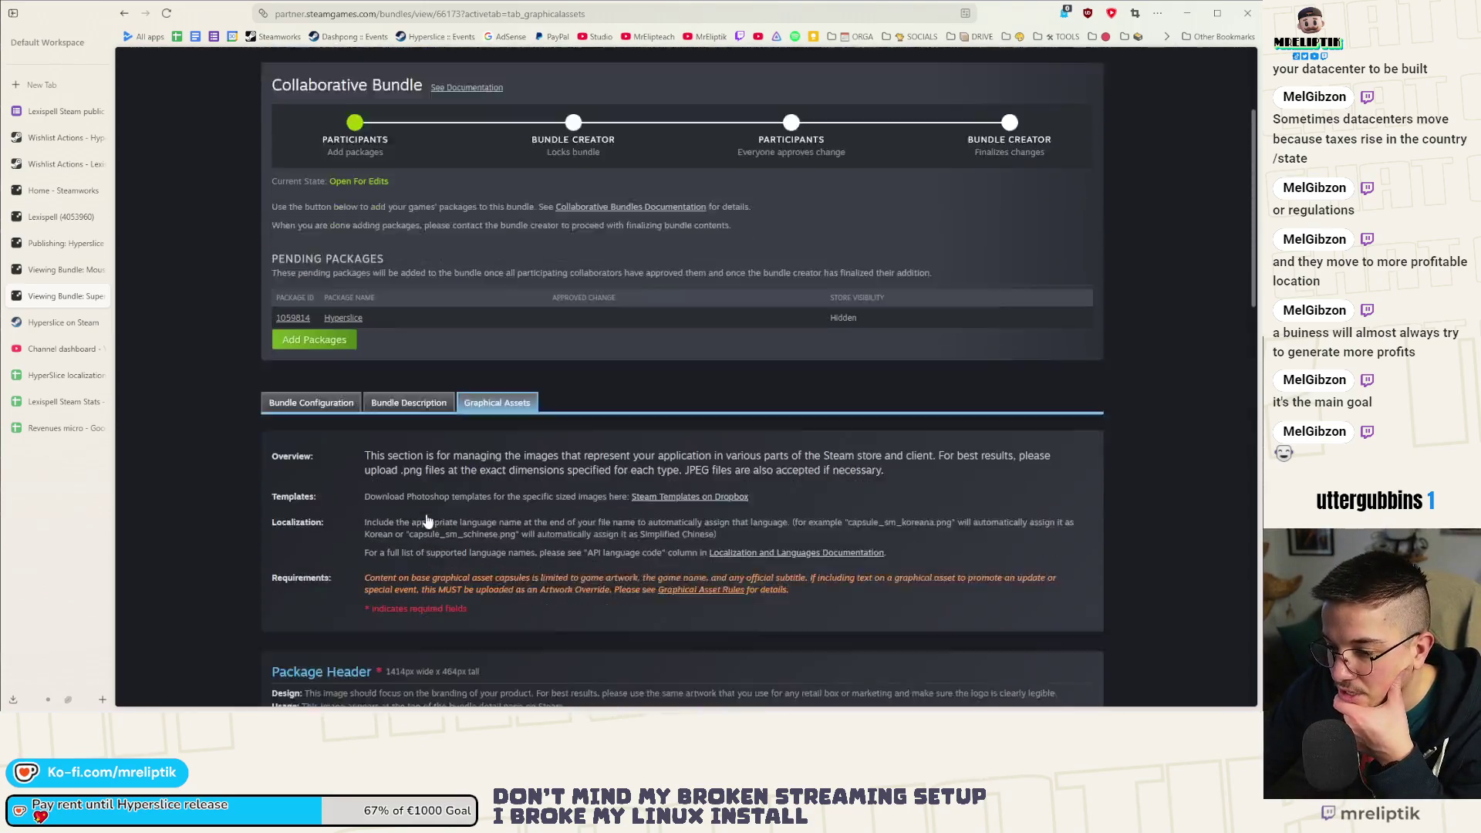
scroll(456, 507, "up", 4)
Recheck its description and included packages, then go to the Find bundles page.
left_click(409, 389)
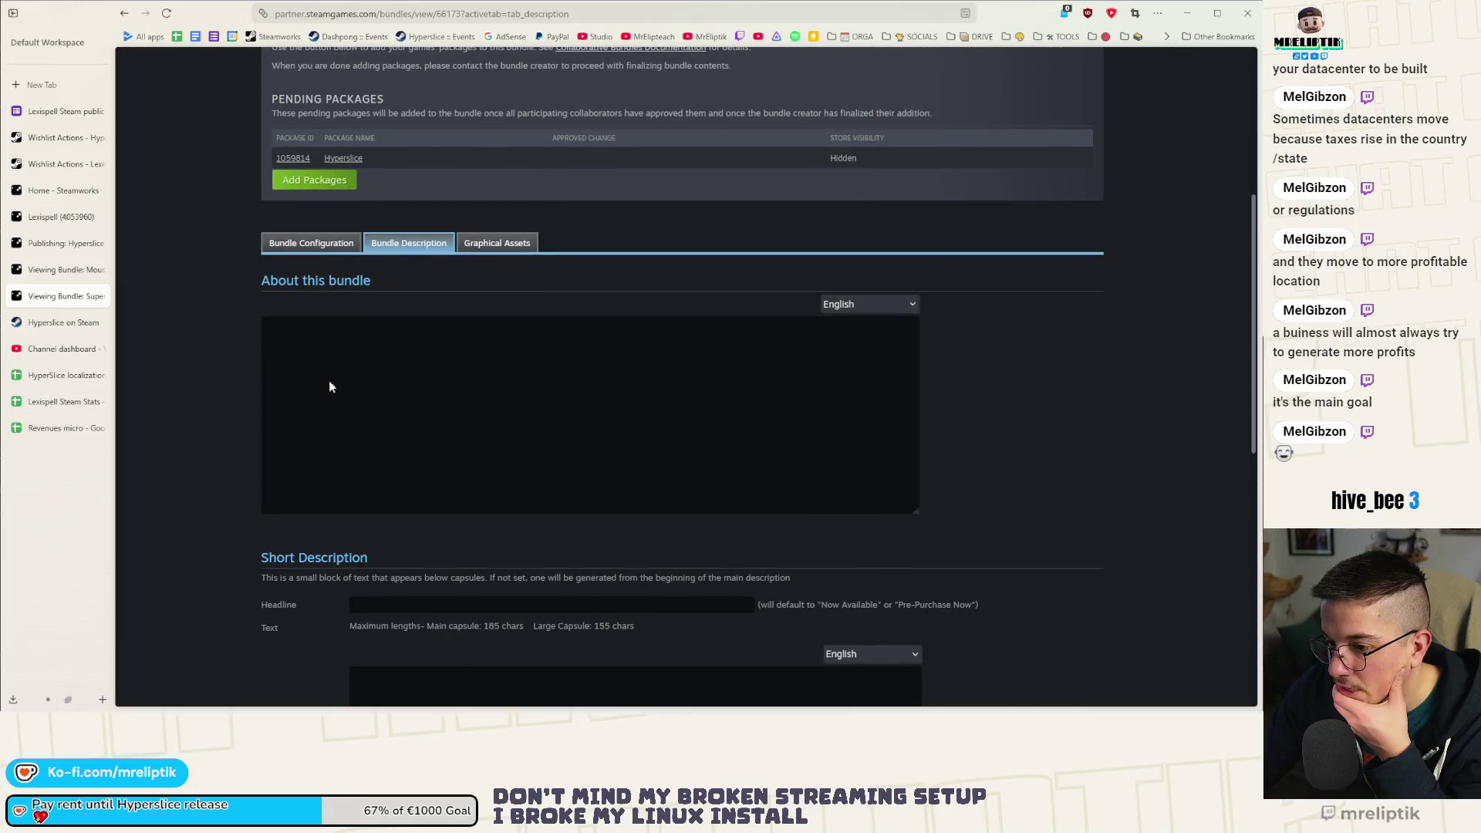
scroll(328, 382, "down", 5)
scroll(484, 285, "up", 5)
scroll(390, 416, "up", 1)
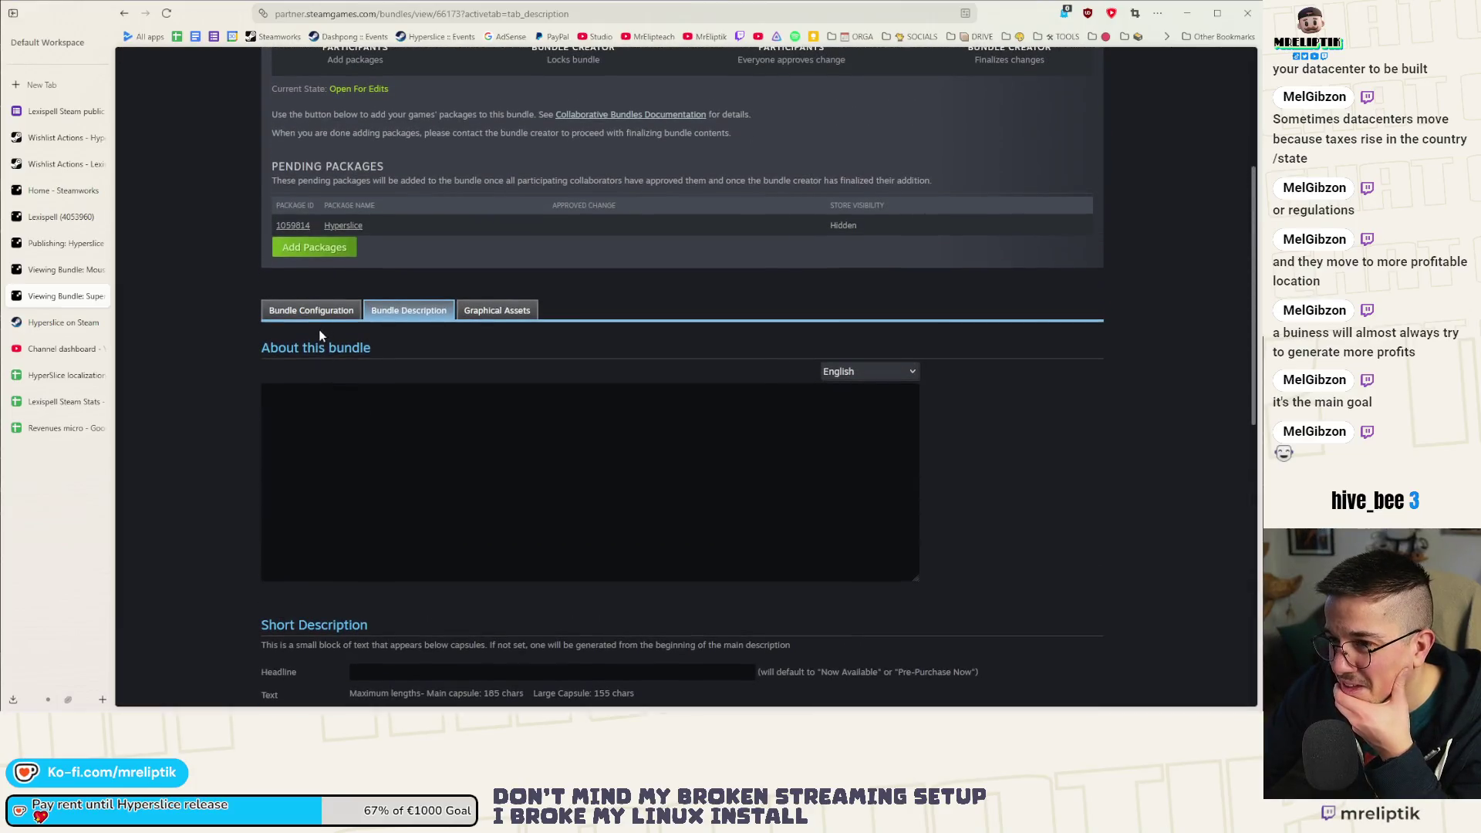
left_click(351, 312)
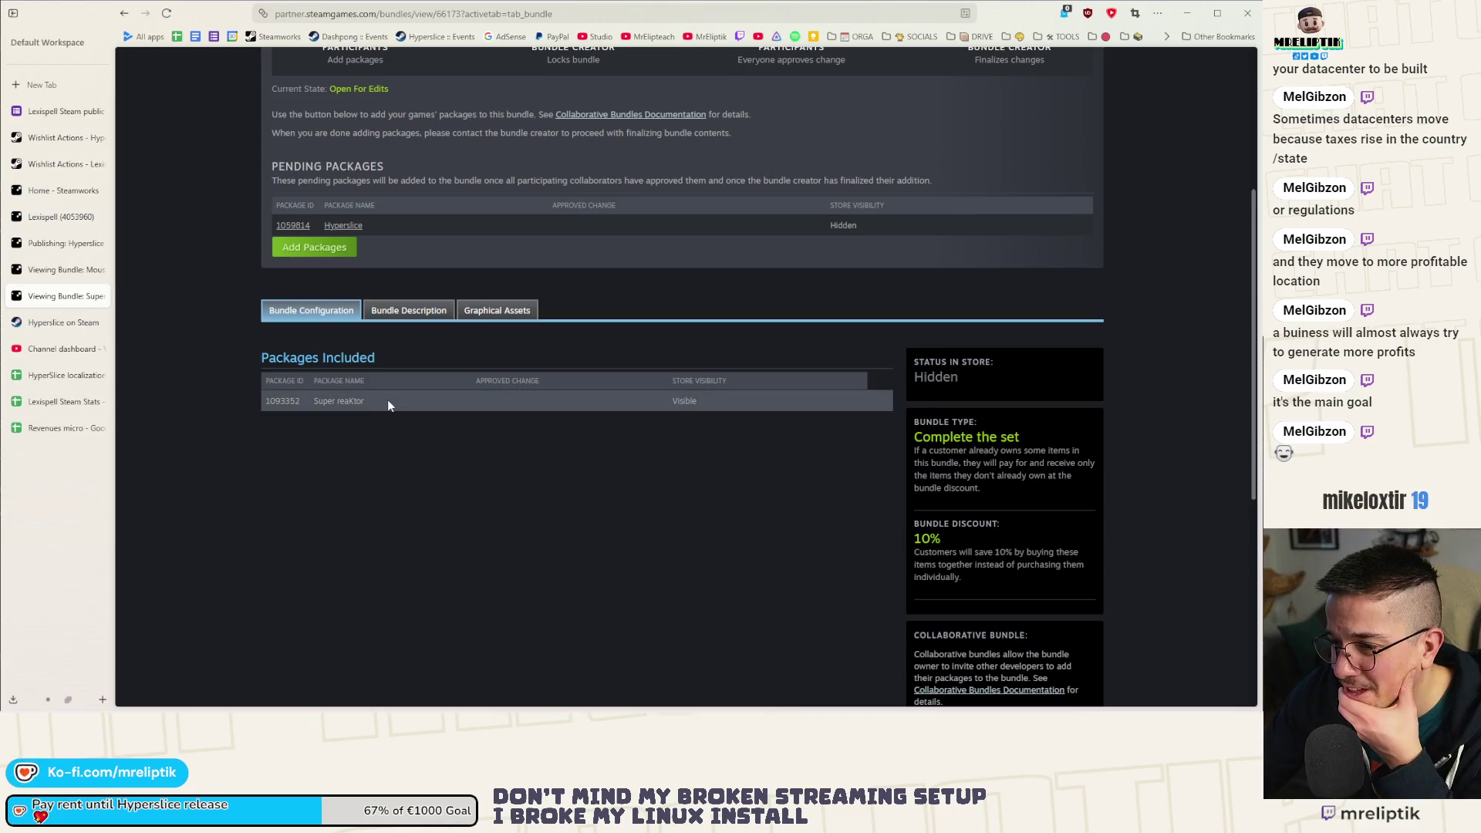
scroll(392, 396, "up", 4)
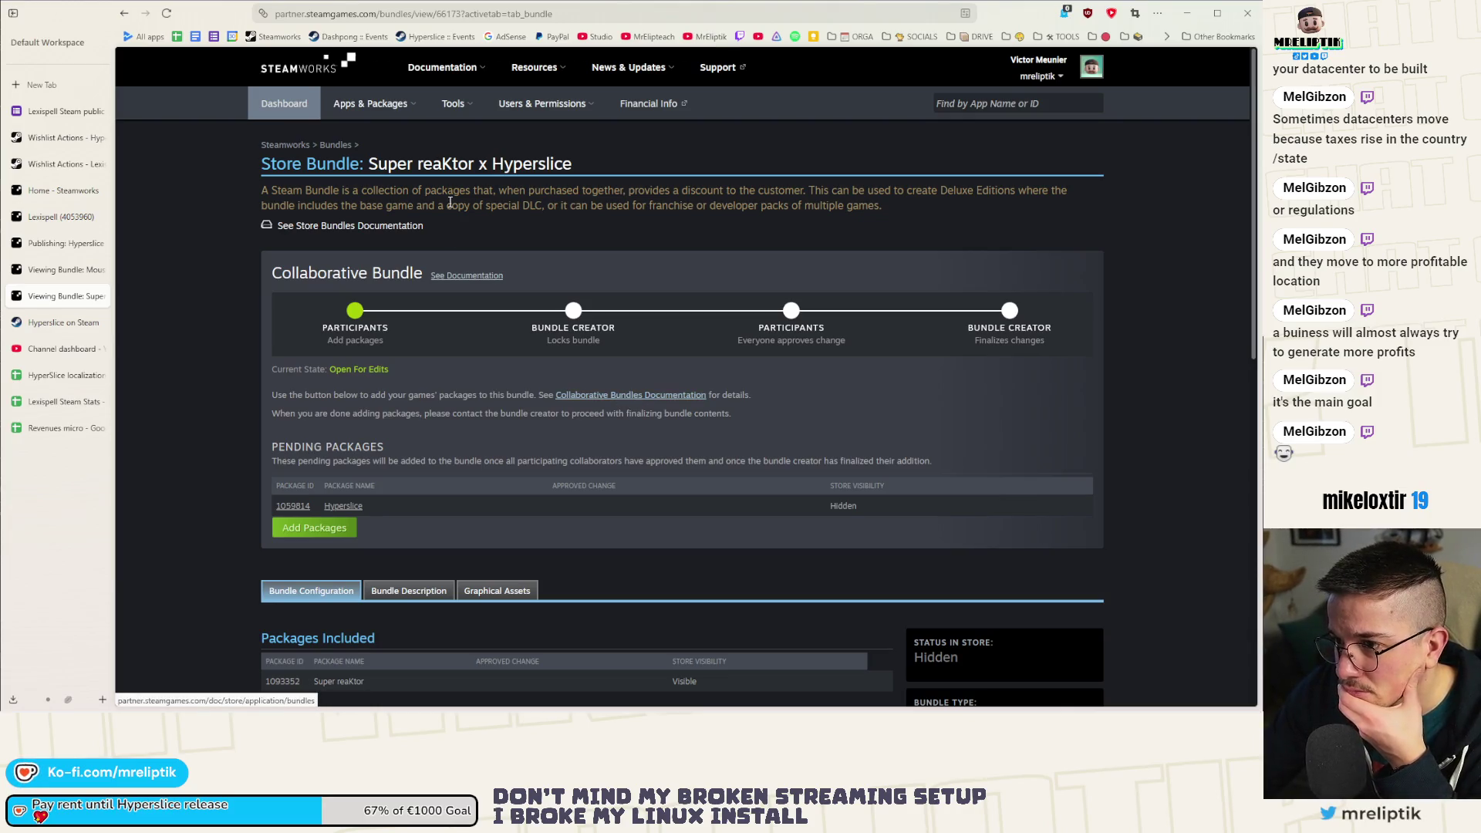
left_click(336, 146)
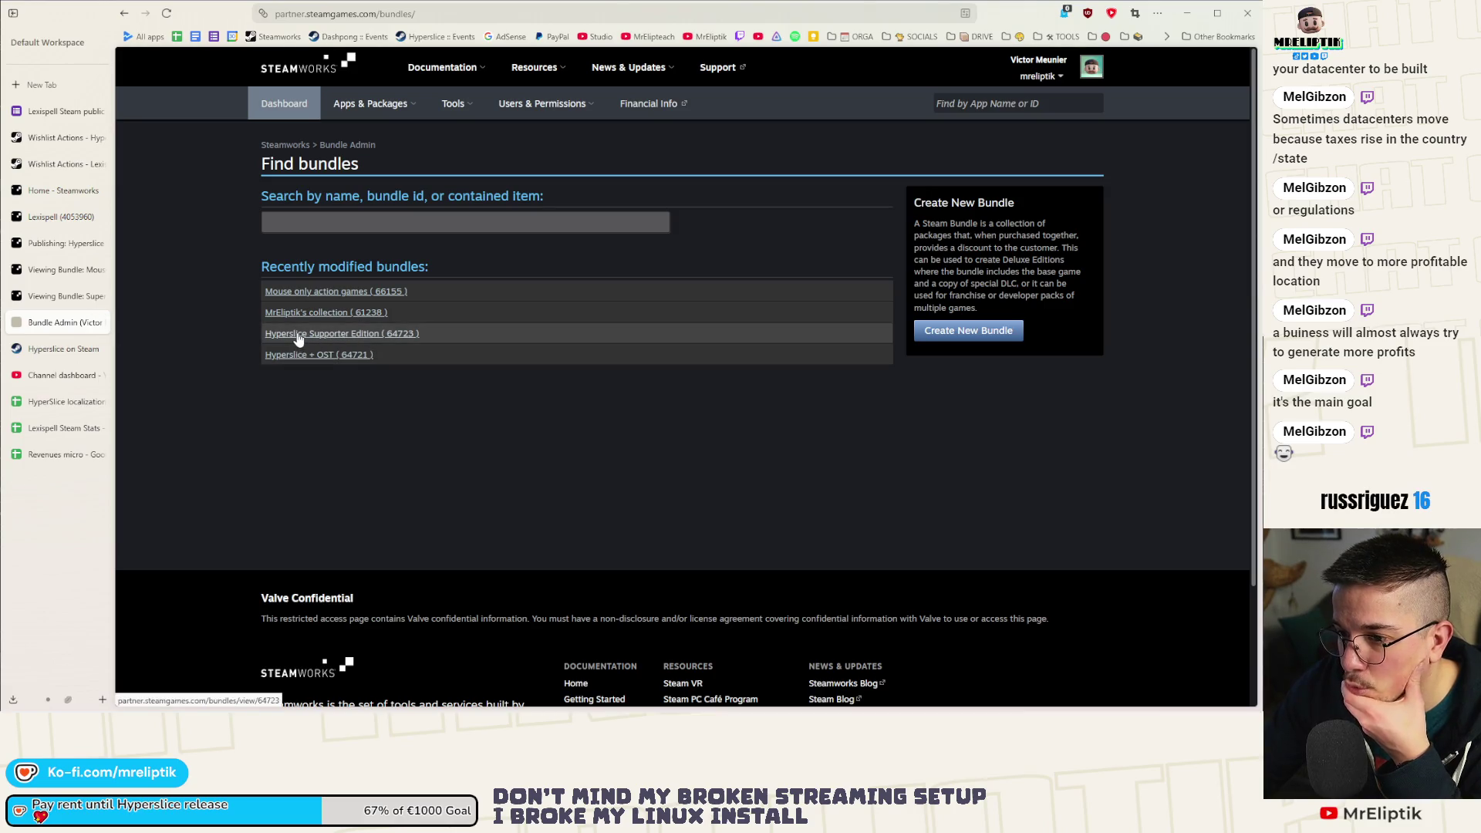
Close the Bundle Admin search tab and the 'Hyperslice on Steam' store tab.
left_click(99, 322)
left_click(65, 323)
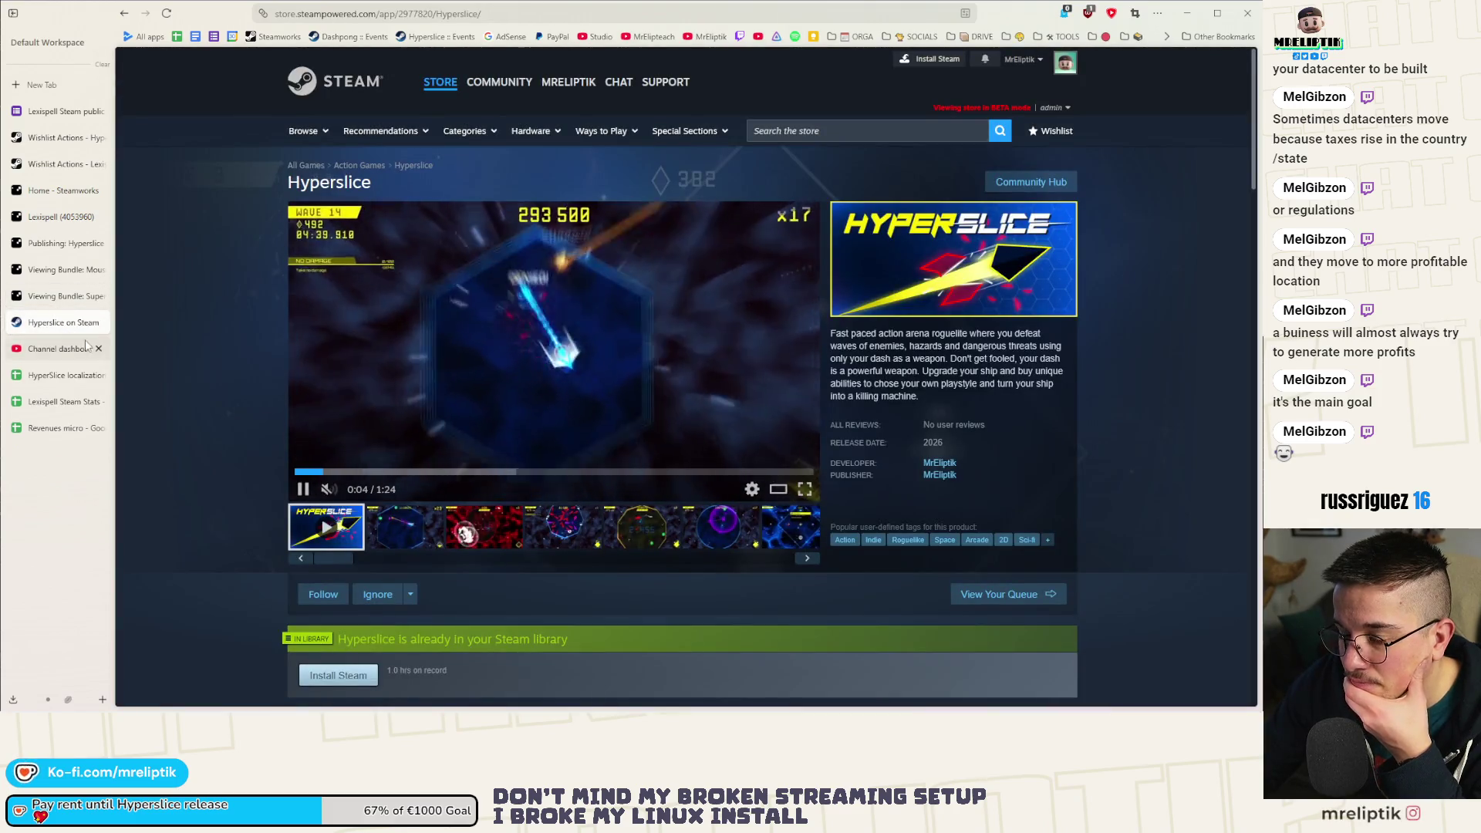
left_click(99, 322)
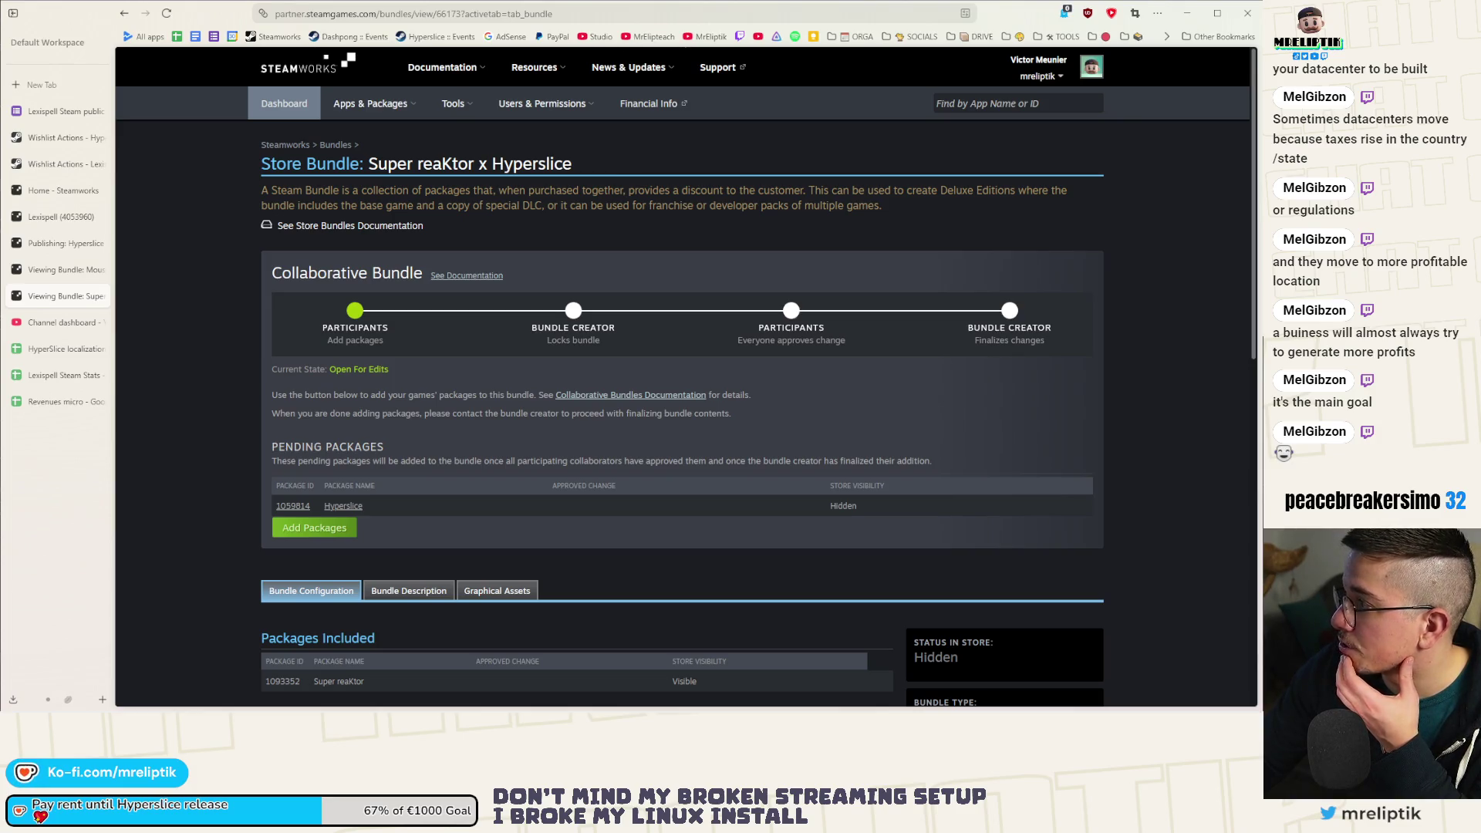
Open the dual-pane Files window showing the super_reaktor asset folder beside Downloads.
mouse_move(369, 711)
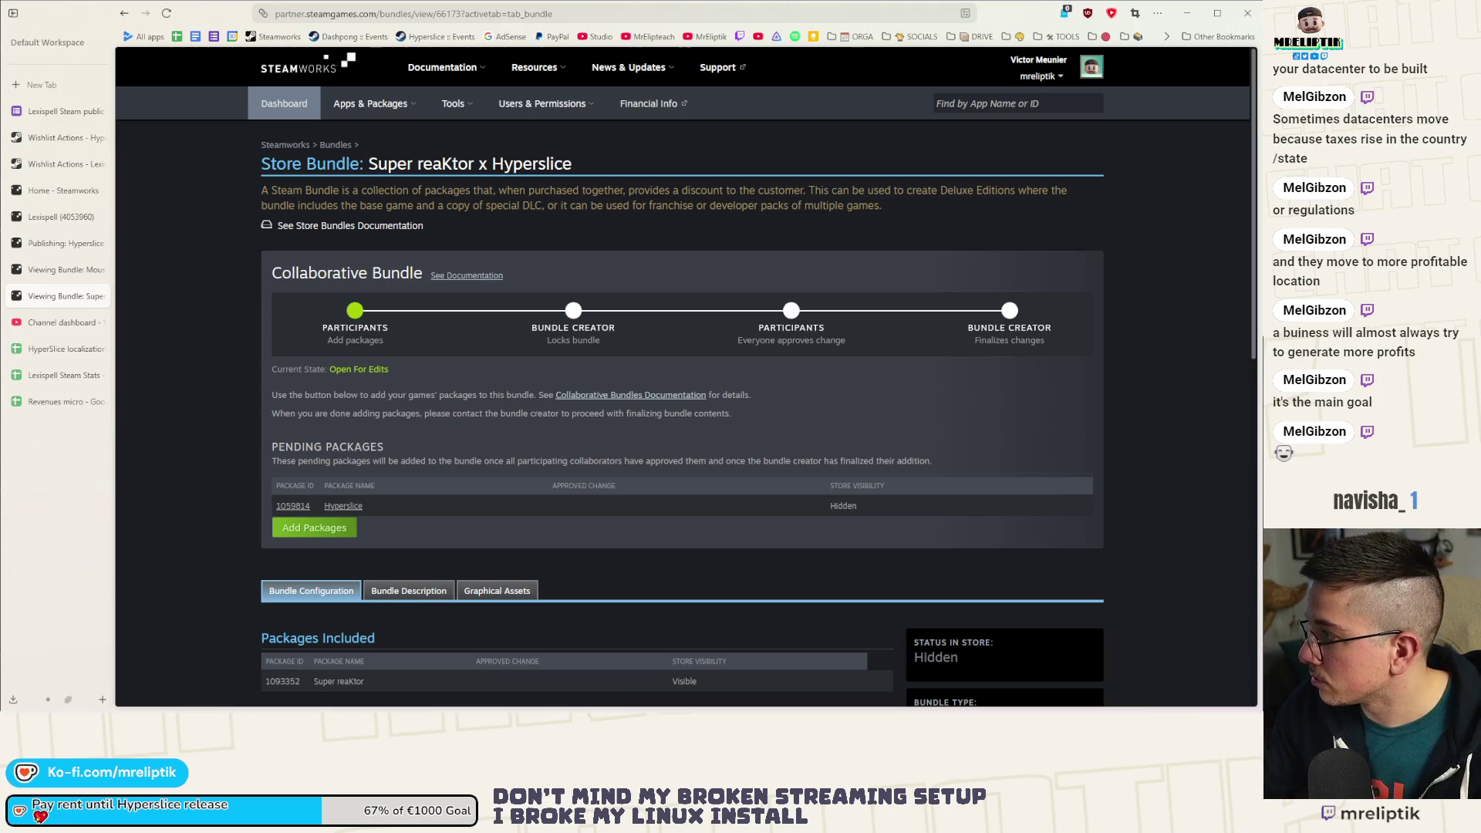
key("super+e")
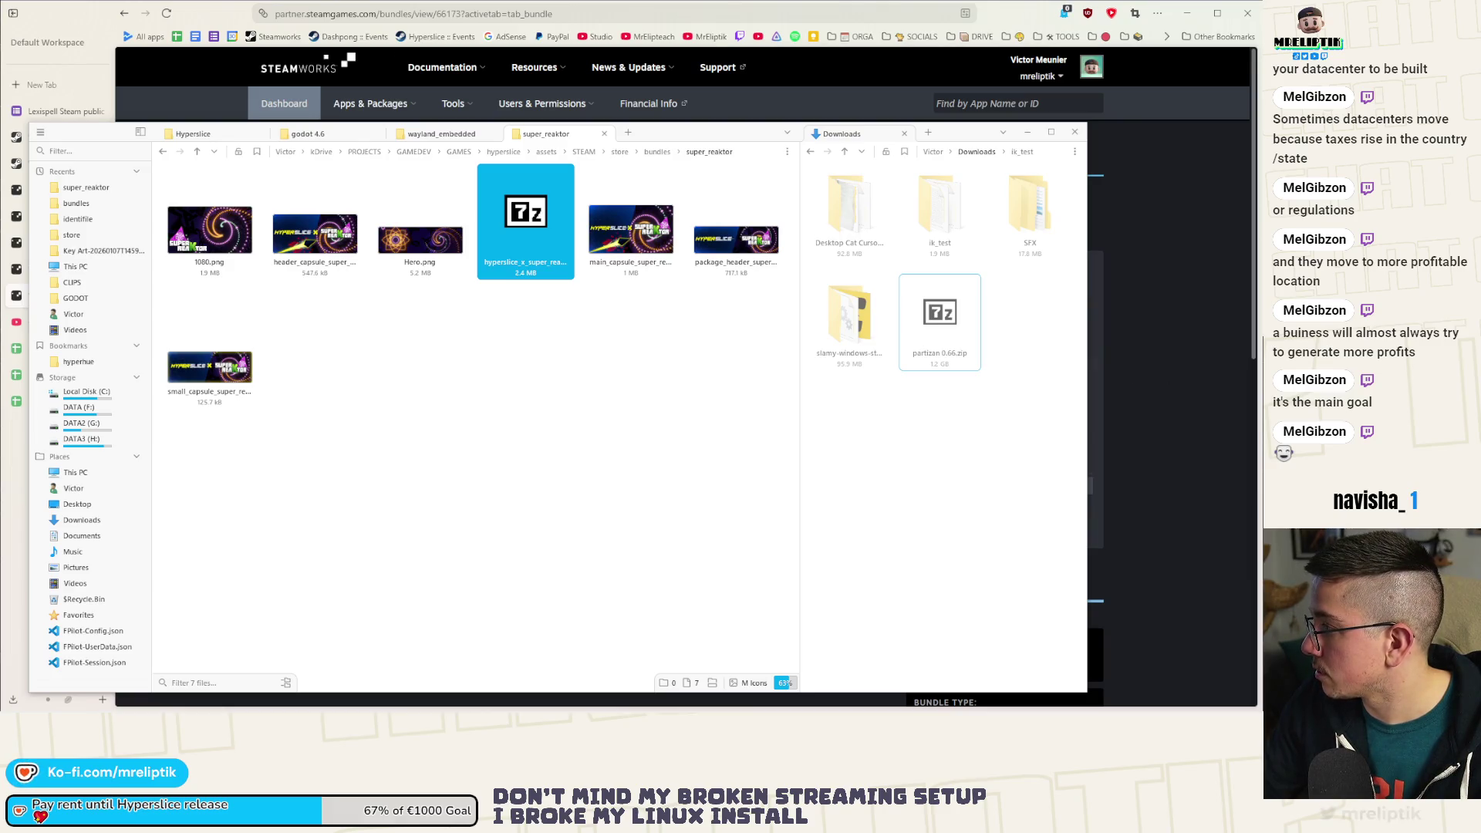
Delete the 7z archive from super_reaktor, leaving six PNGs, and close that folder tab.
mouse_move(525, 222)
left_mouse_down()
mouse_move(633, 223)
mouse_move(941, 463)
left_mouse_up()
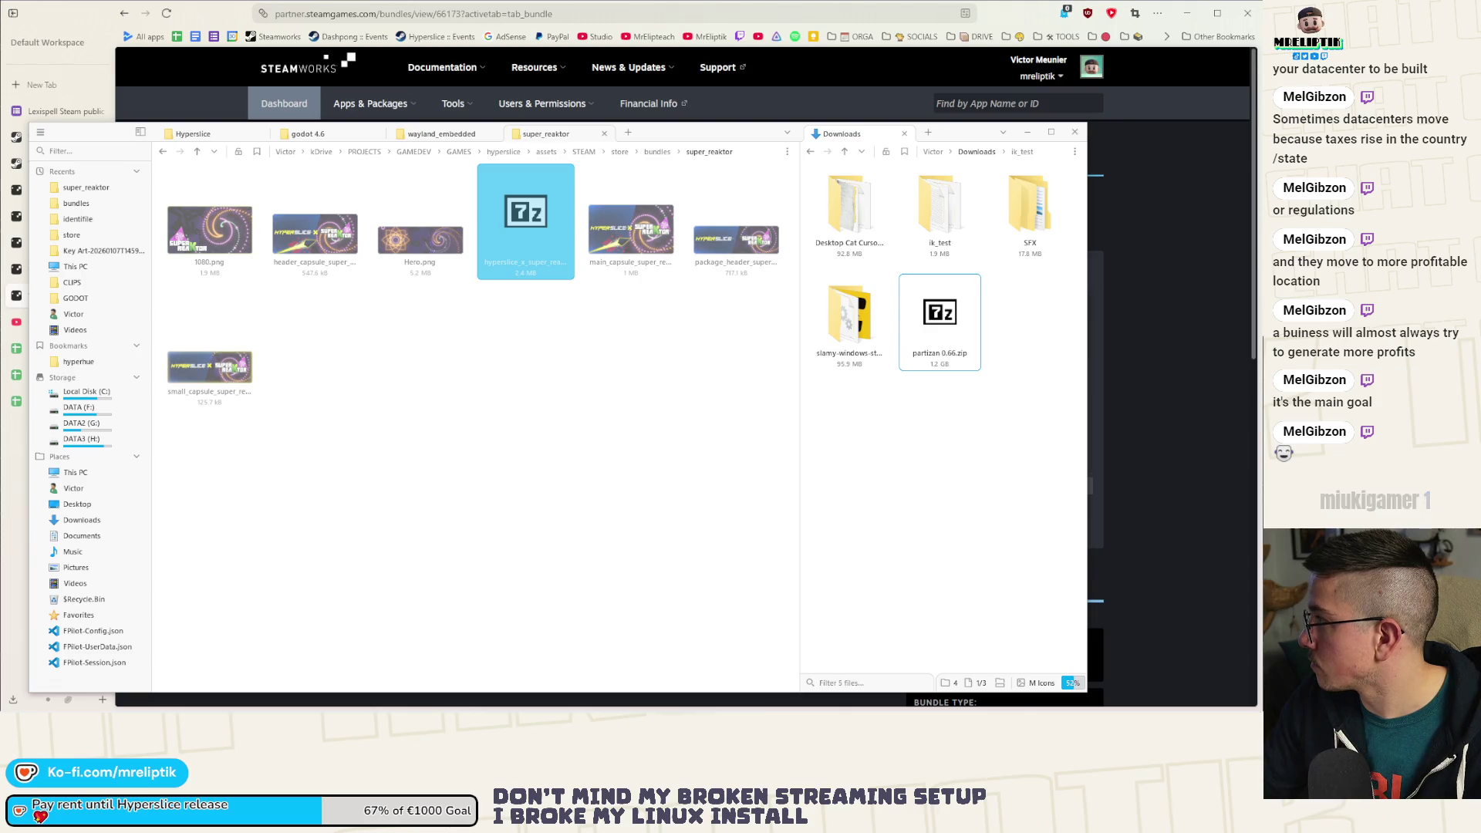
left_click(526, 226)
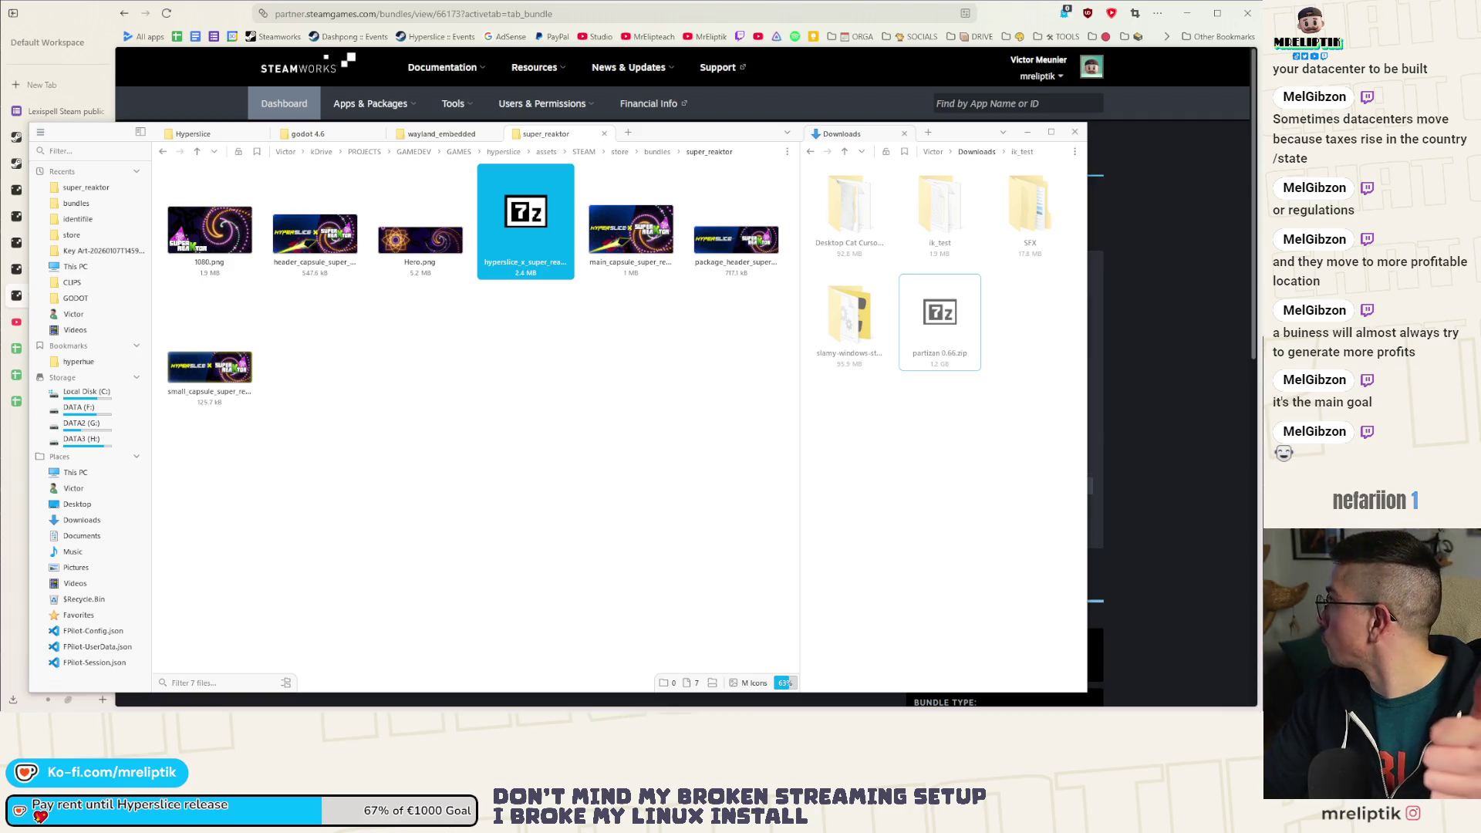
left_click(577, 475)
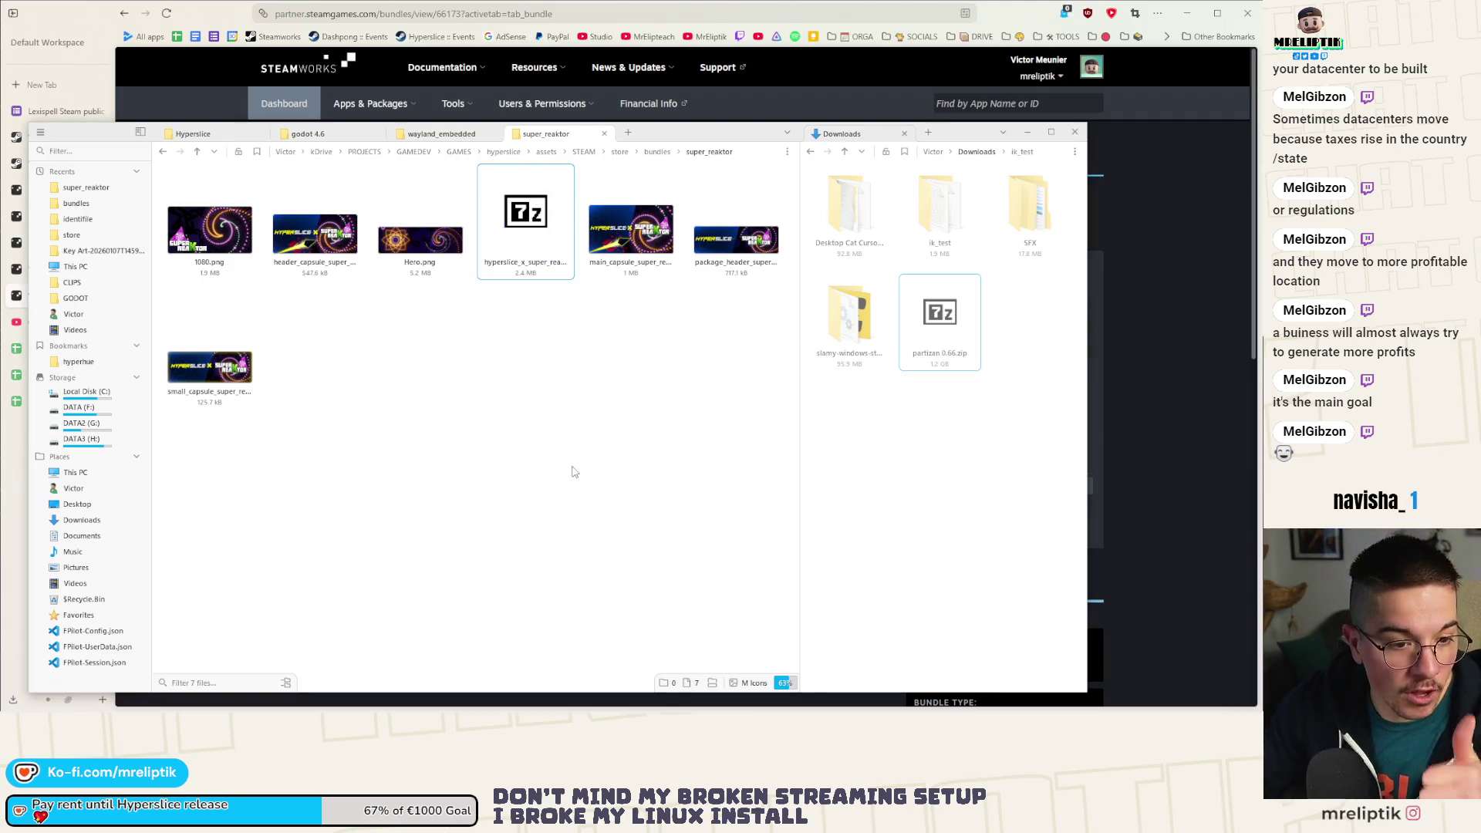
left_click(487, 230)
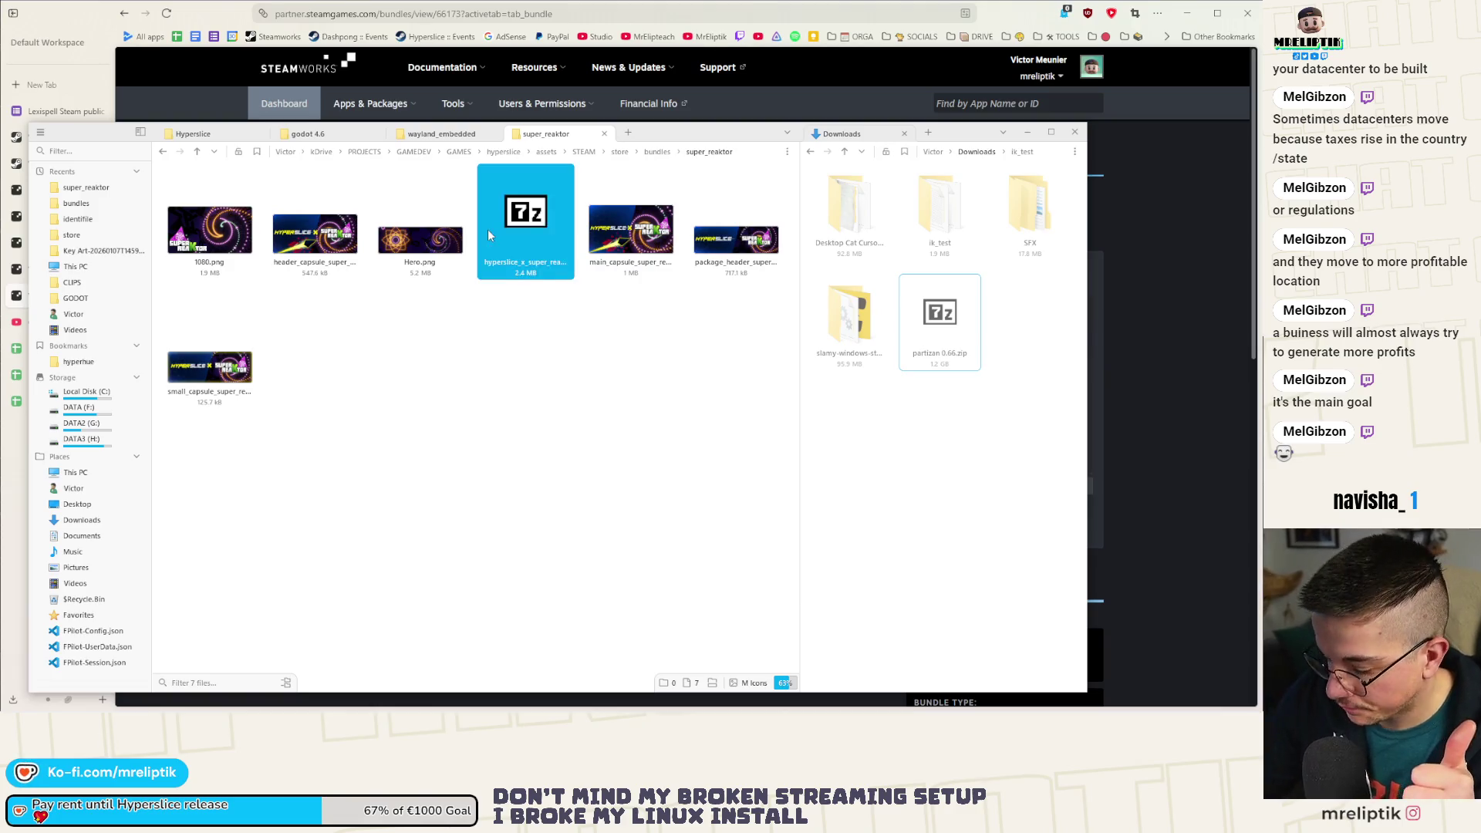
key("Delete")
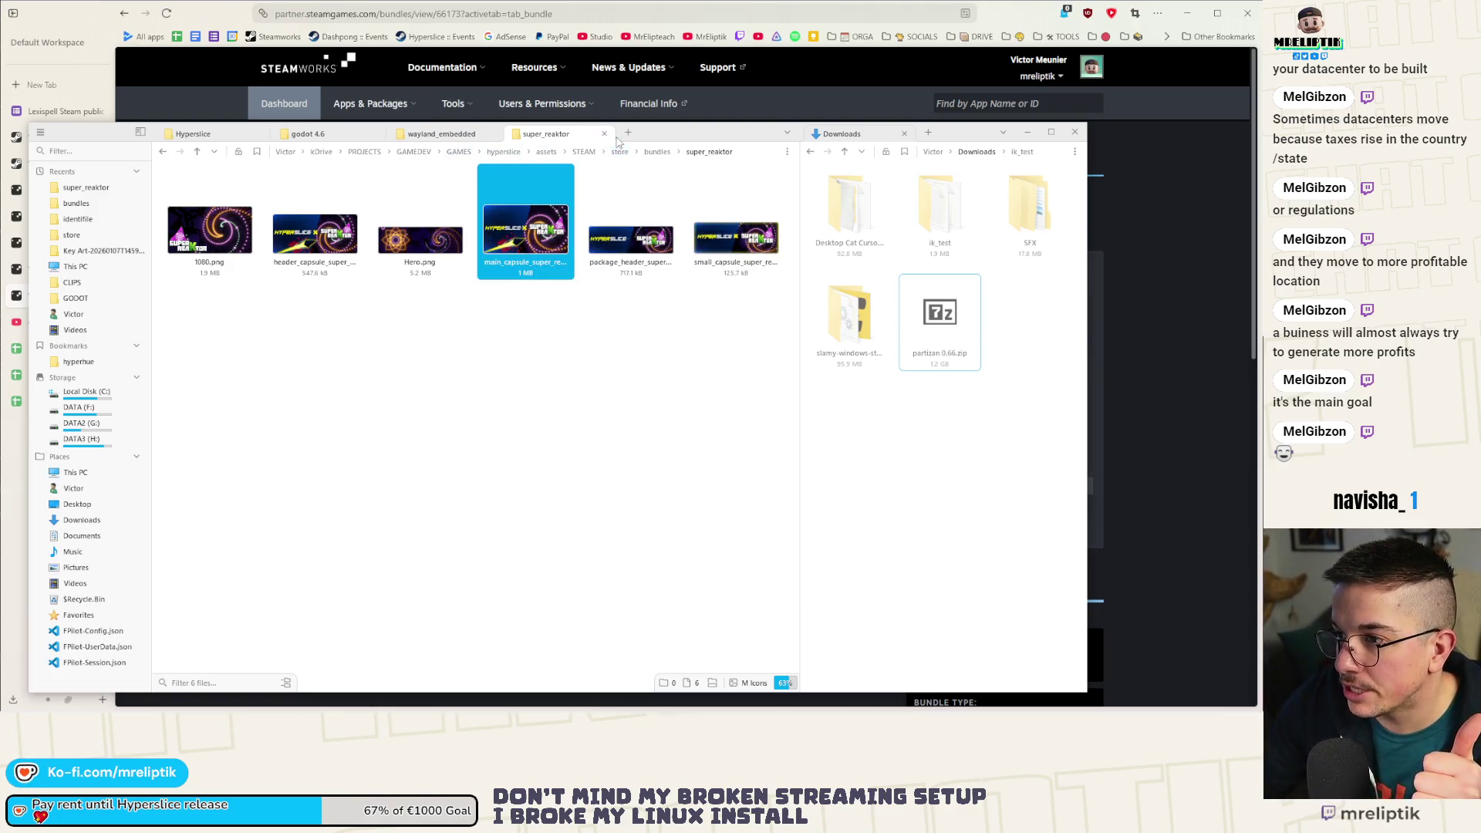
left_click(604, 134)
left_click(1051, 132)
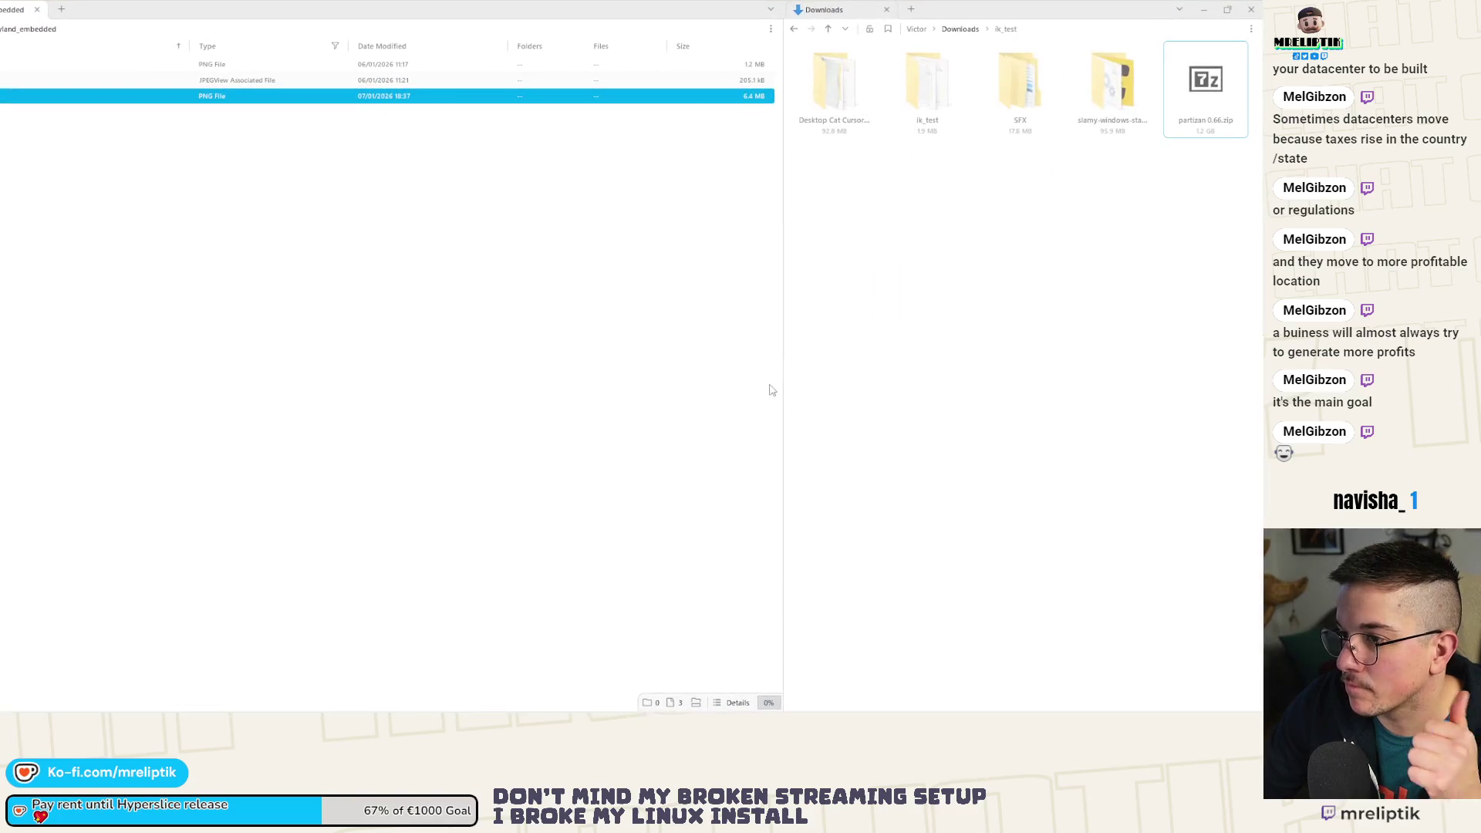
Minimize the file manager and switch to the Publishing: Hyperslice tab in Steamworks.
left_click(1227, 13)
left_click(1022, 123)
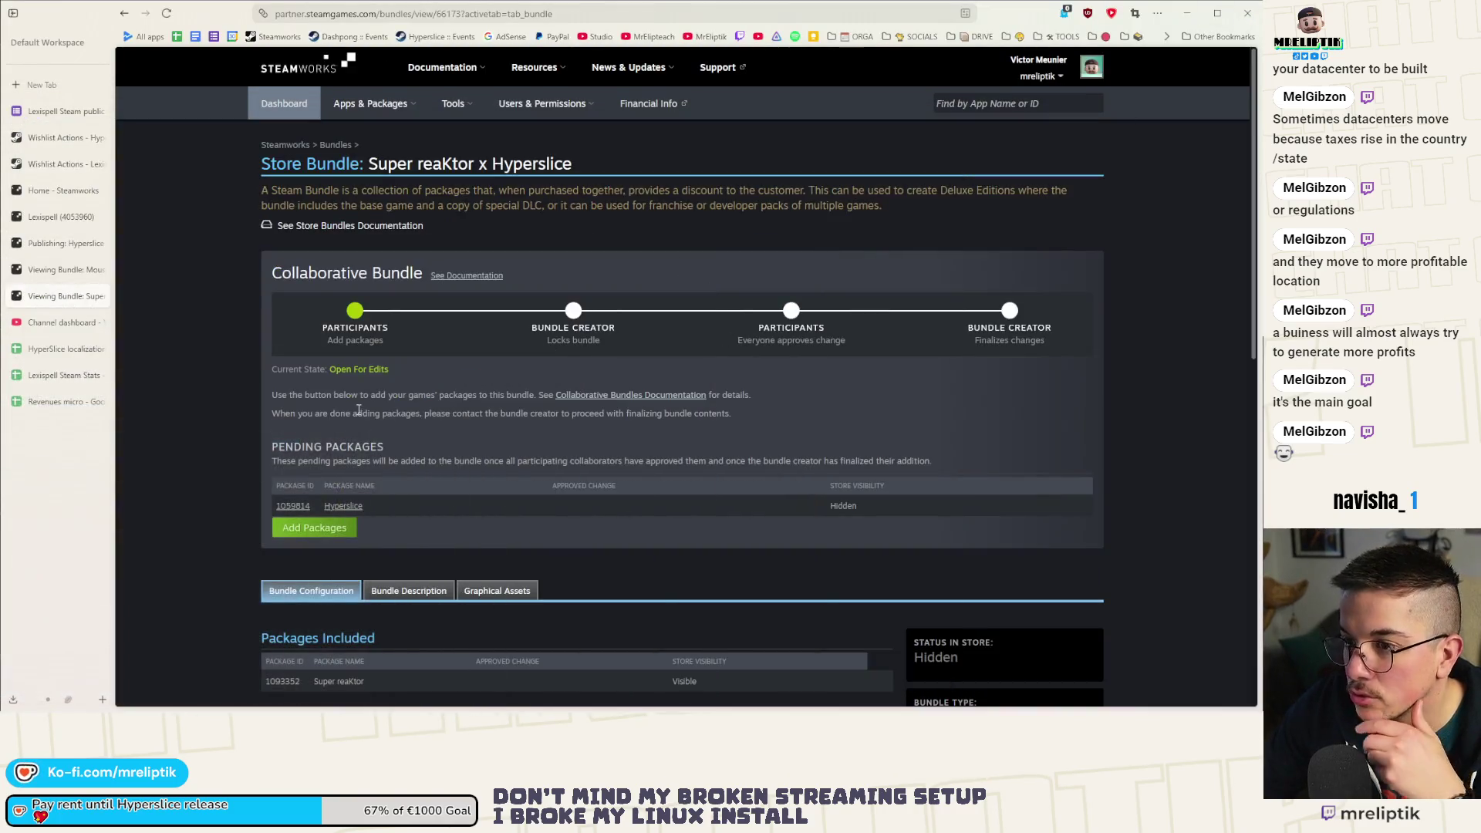
scroll(248, 344, "down", 3)
left_click(66, 269)
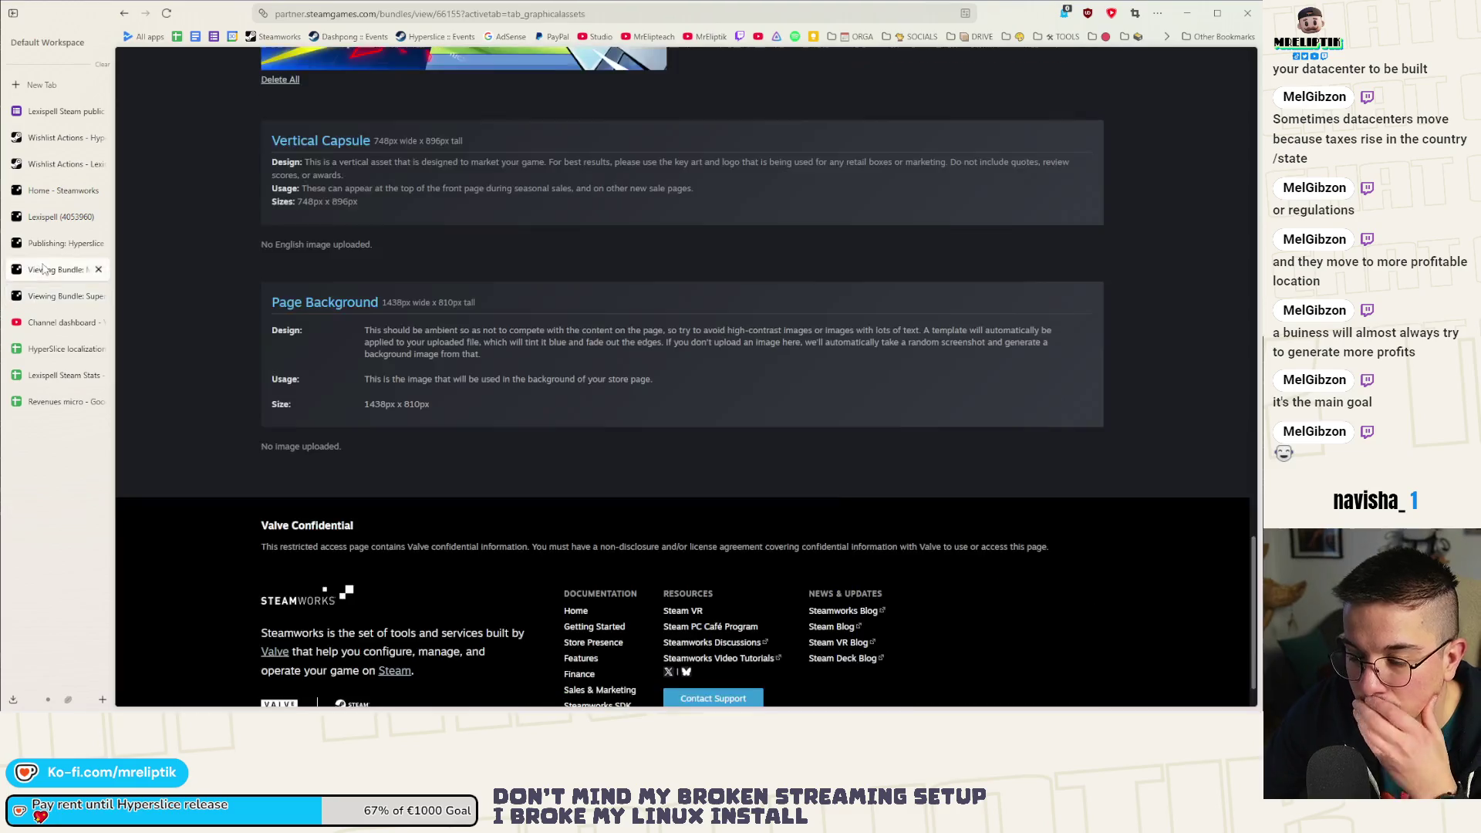
scroll(280, 309, "up", 15)
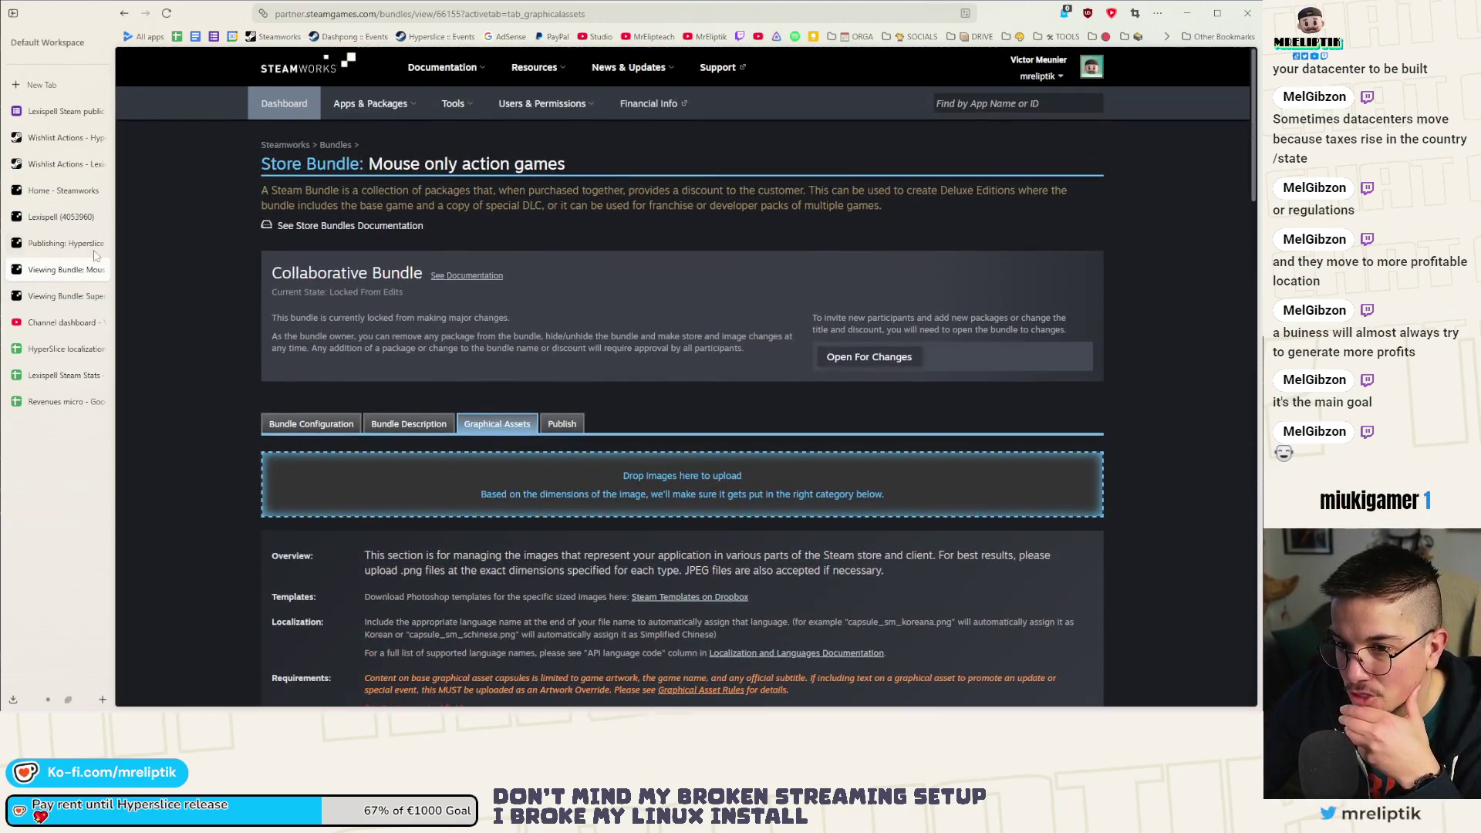
left_click(94, 250)
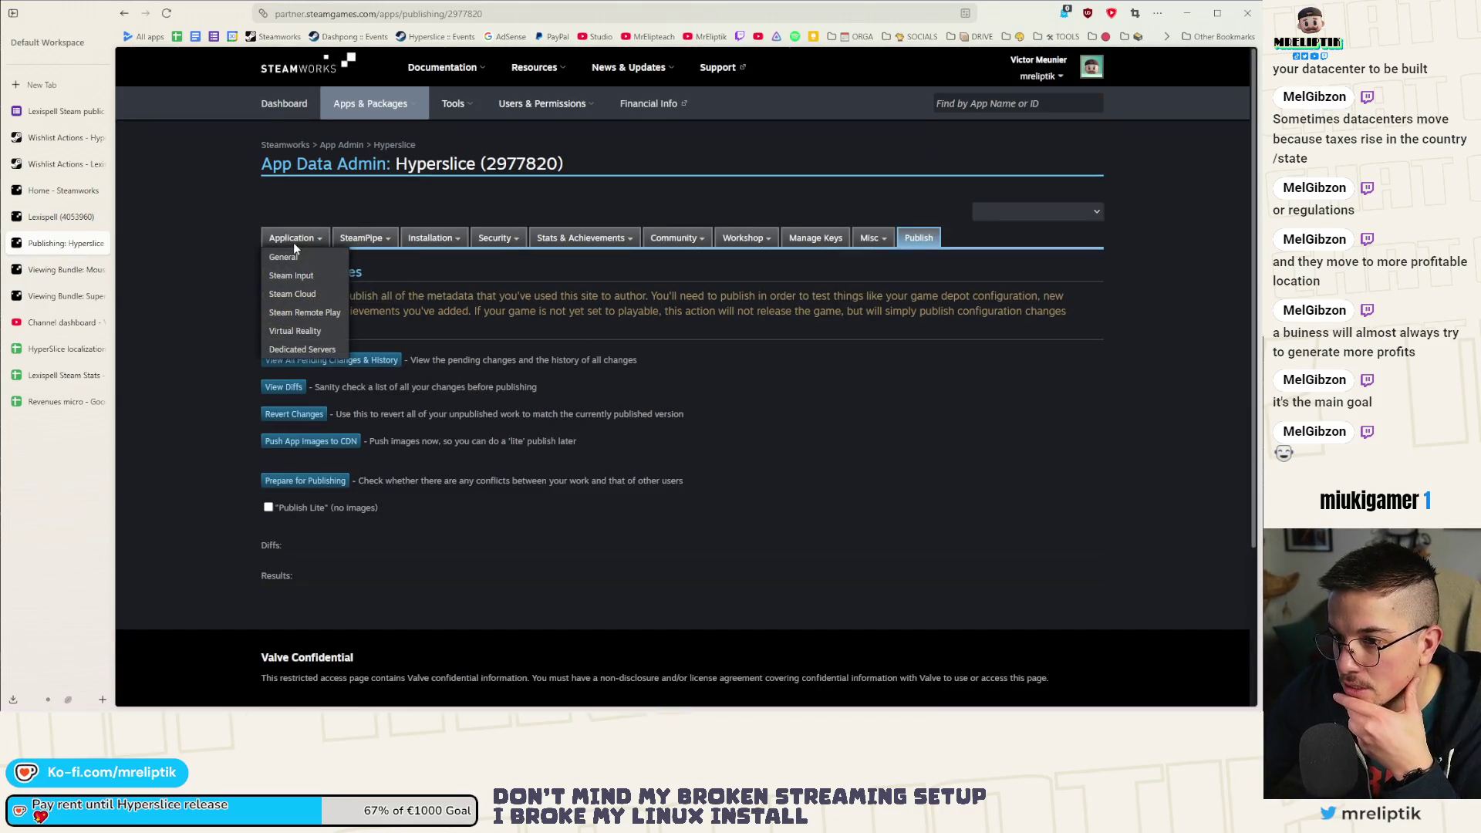
Open the Hyperslice app landing page and check its $4.99 USD price and 25% discount.
left_click(393, 151)
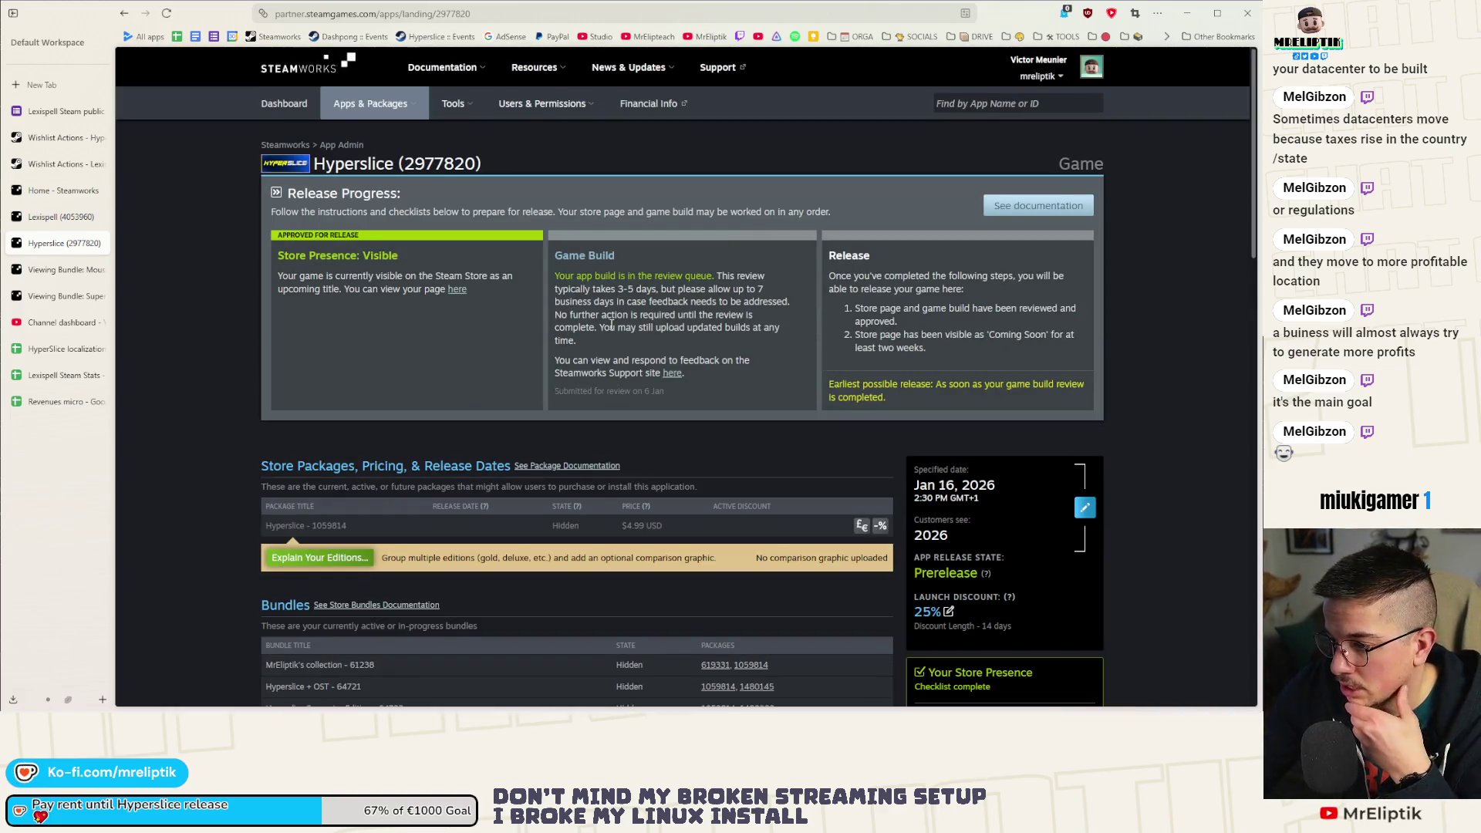
scroll(611, 330, "down", 3)
scroll(611, 330, "up", 3)
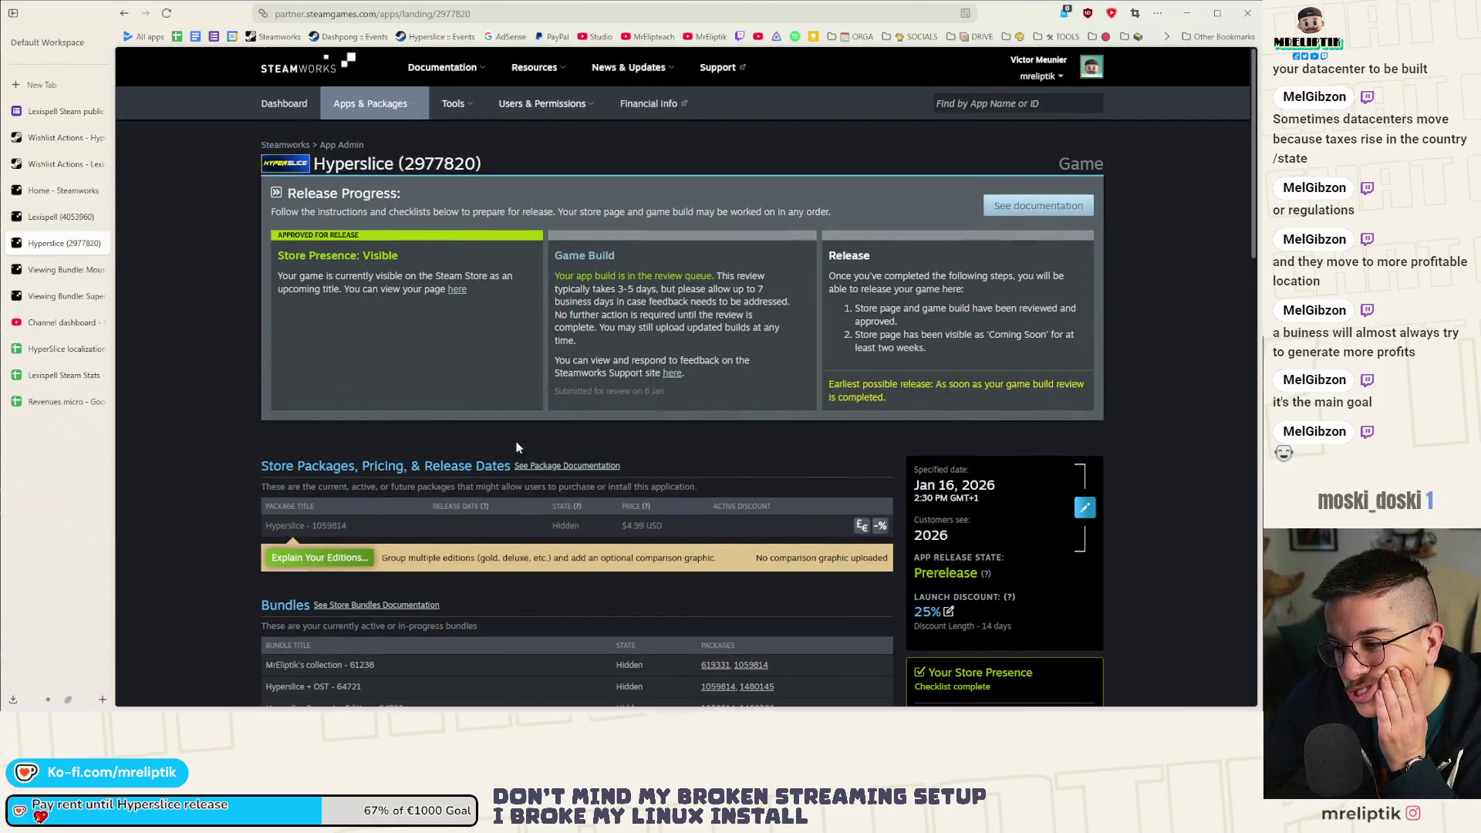
double_click(639, 524)
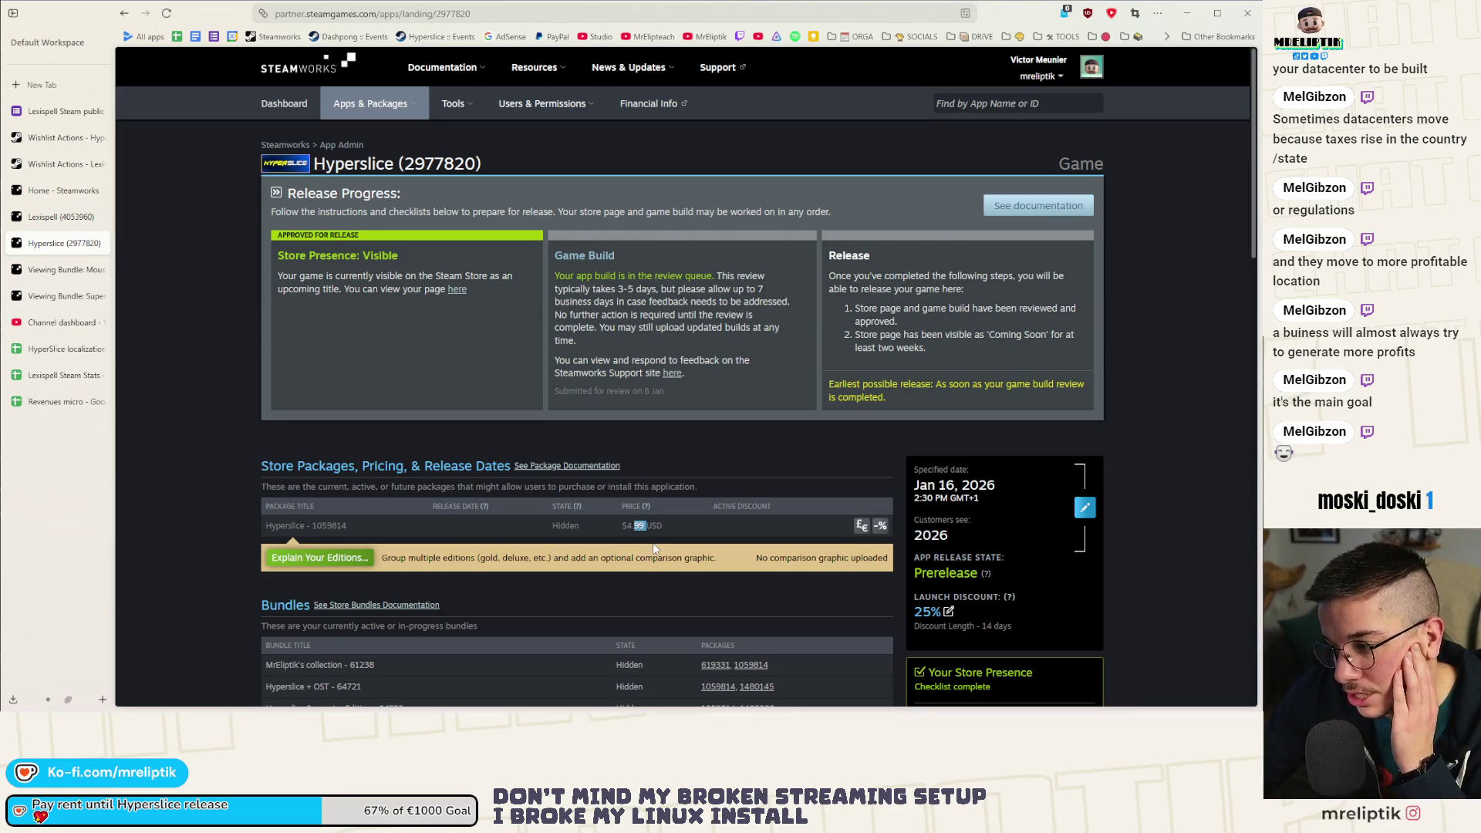
left_click(686, 525)
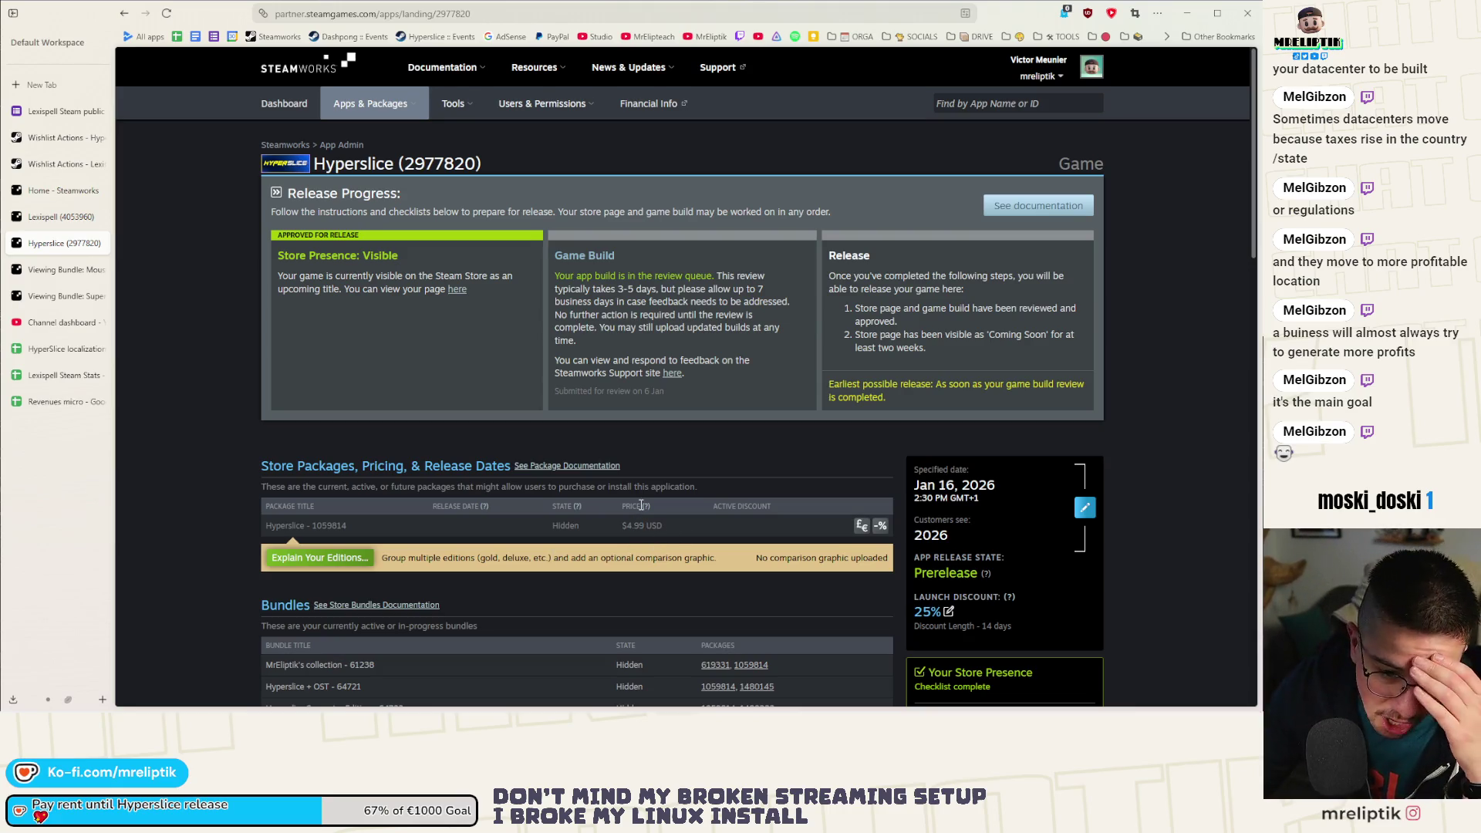
key("super")
key("super")
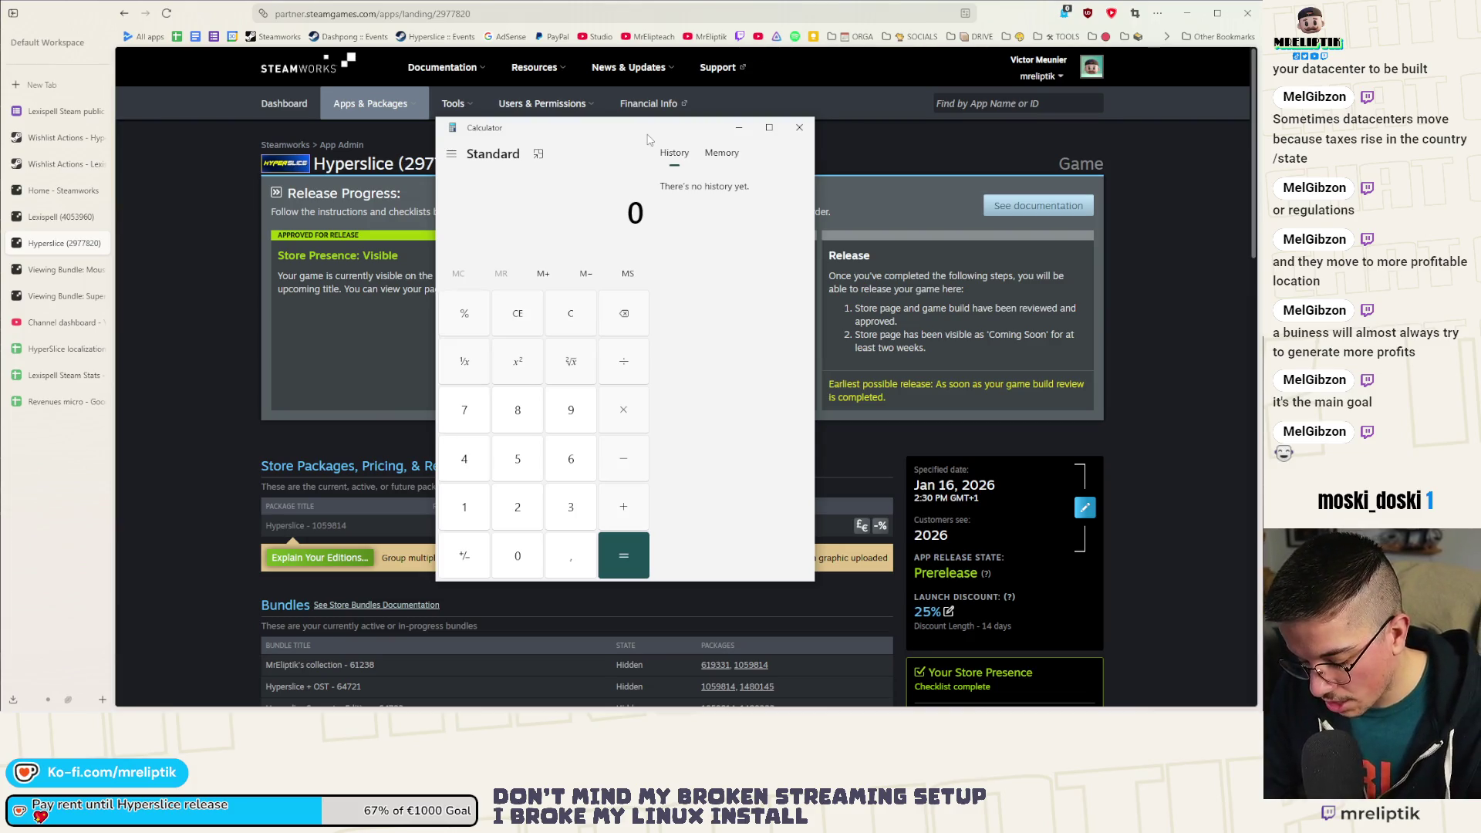
Calculate 6,99 × 0,7 in Calculator, getting 4,893.
type("6")
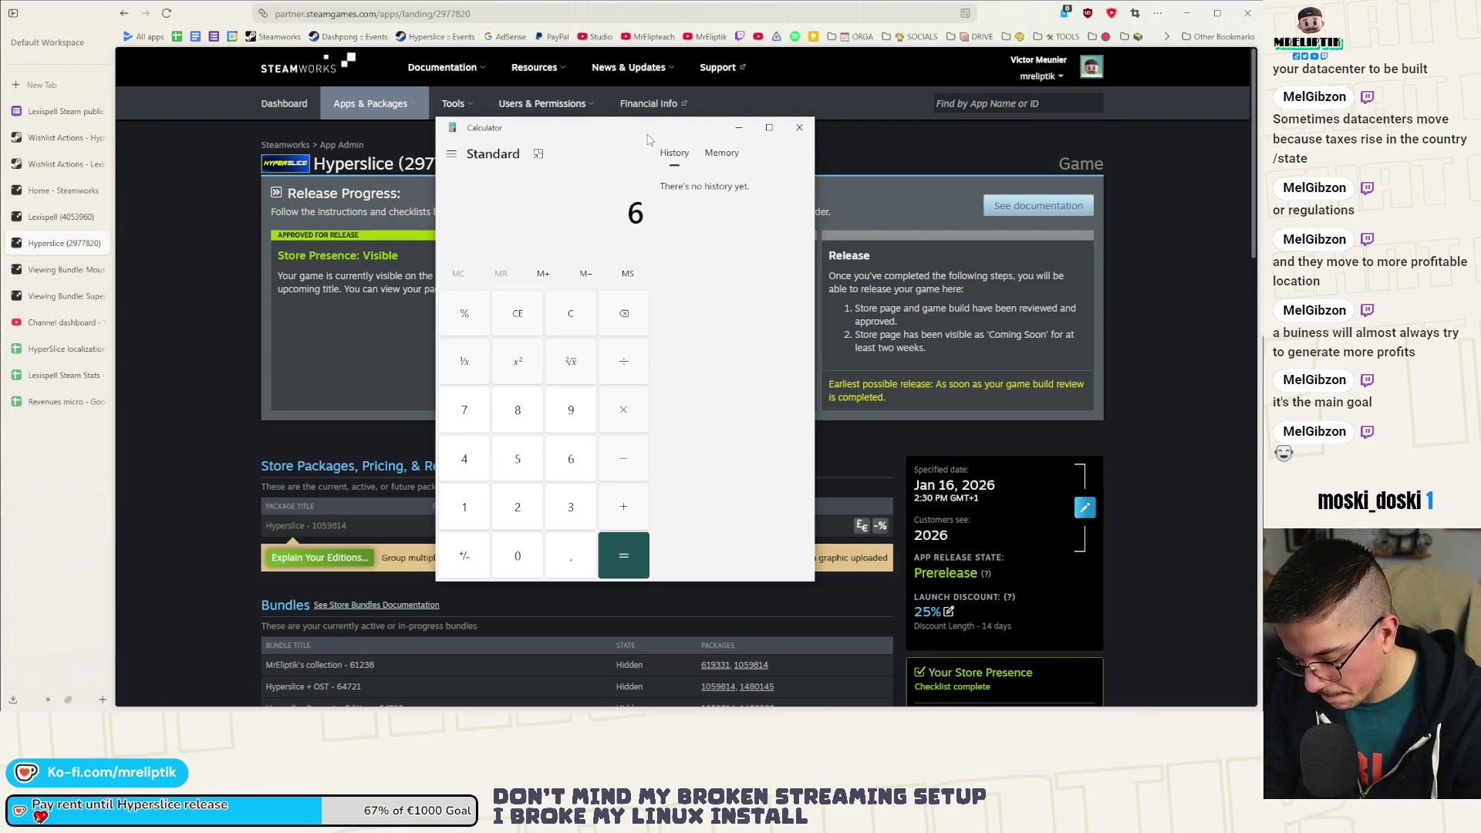
type(",99")
key("BackSpace")
key("BackSpace")
type(",99")
key("asterisk")
type("0,3")
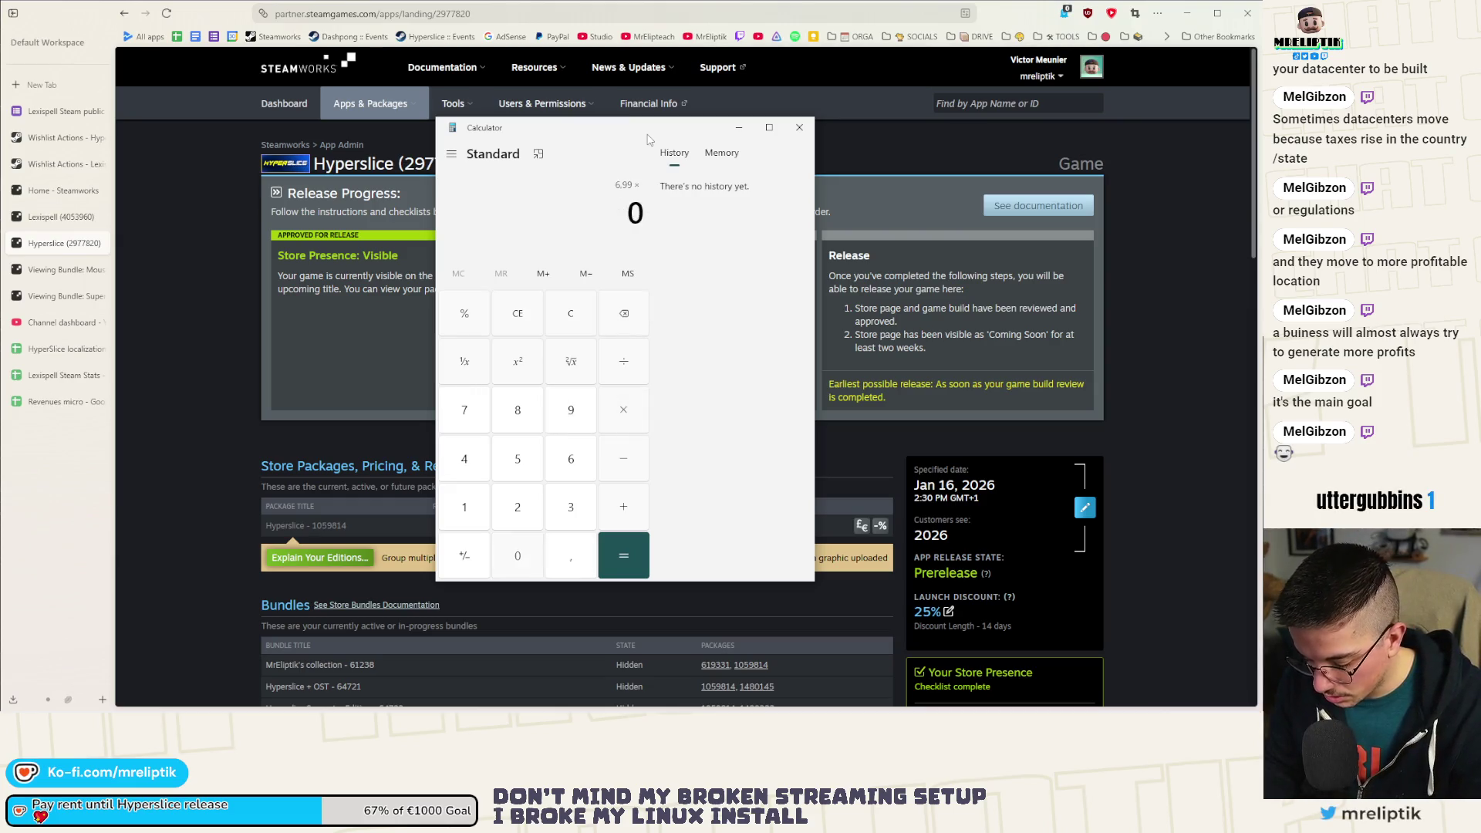
key("BackSpace")
type("7")
key("Return")
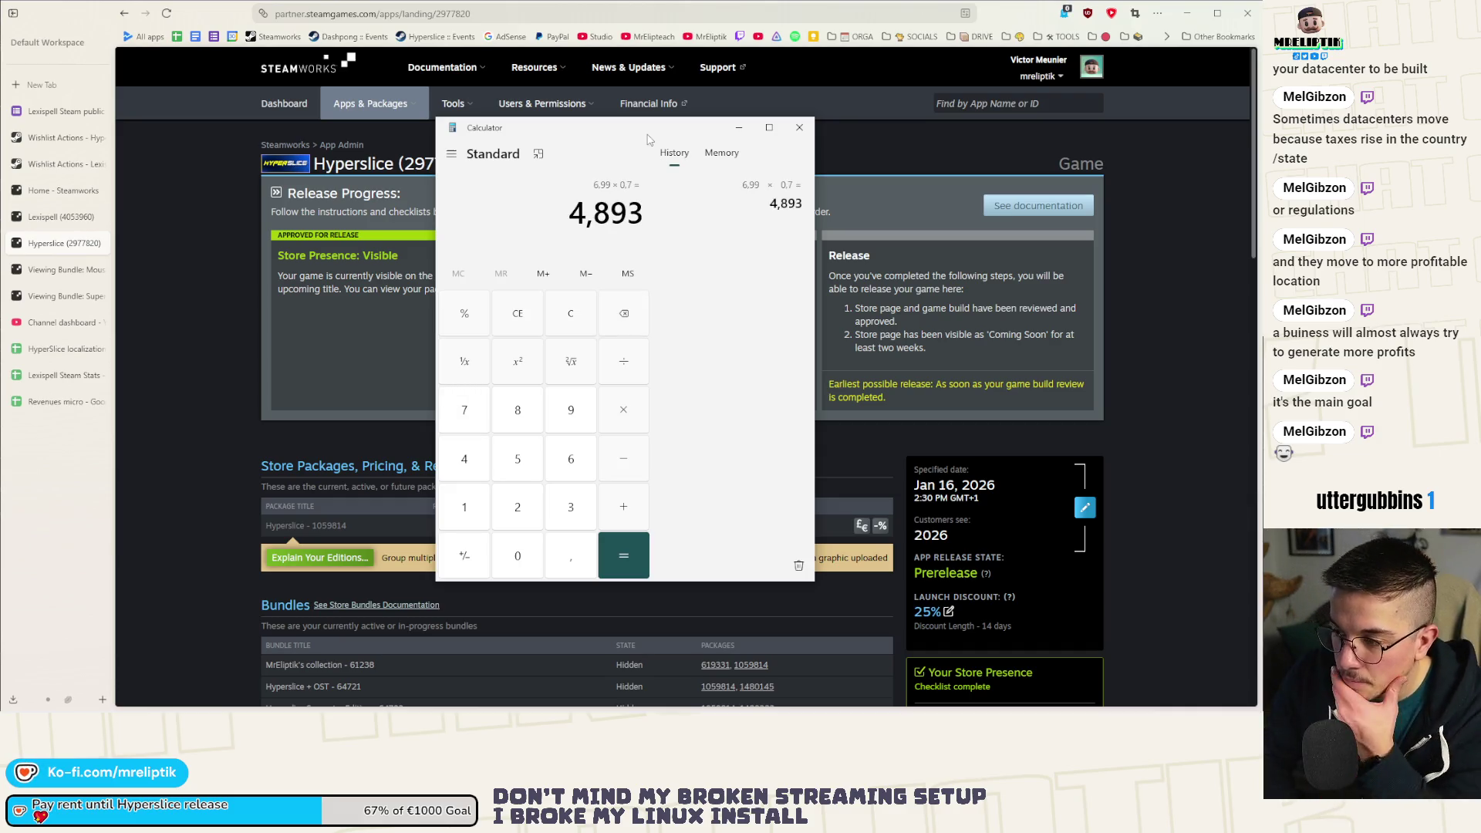
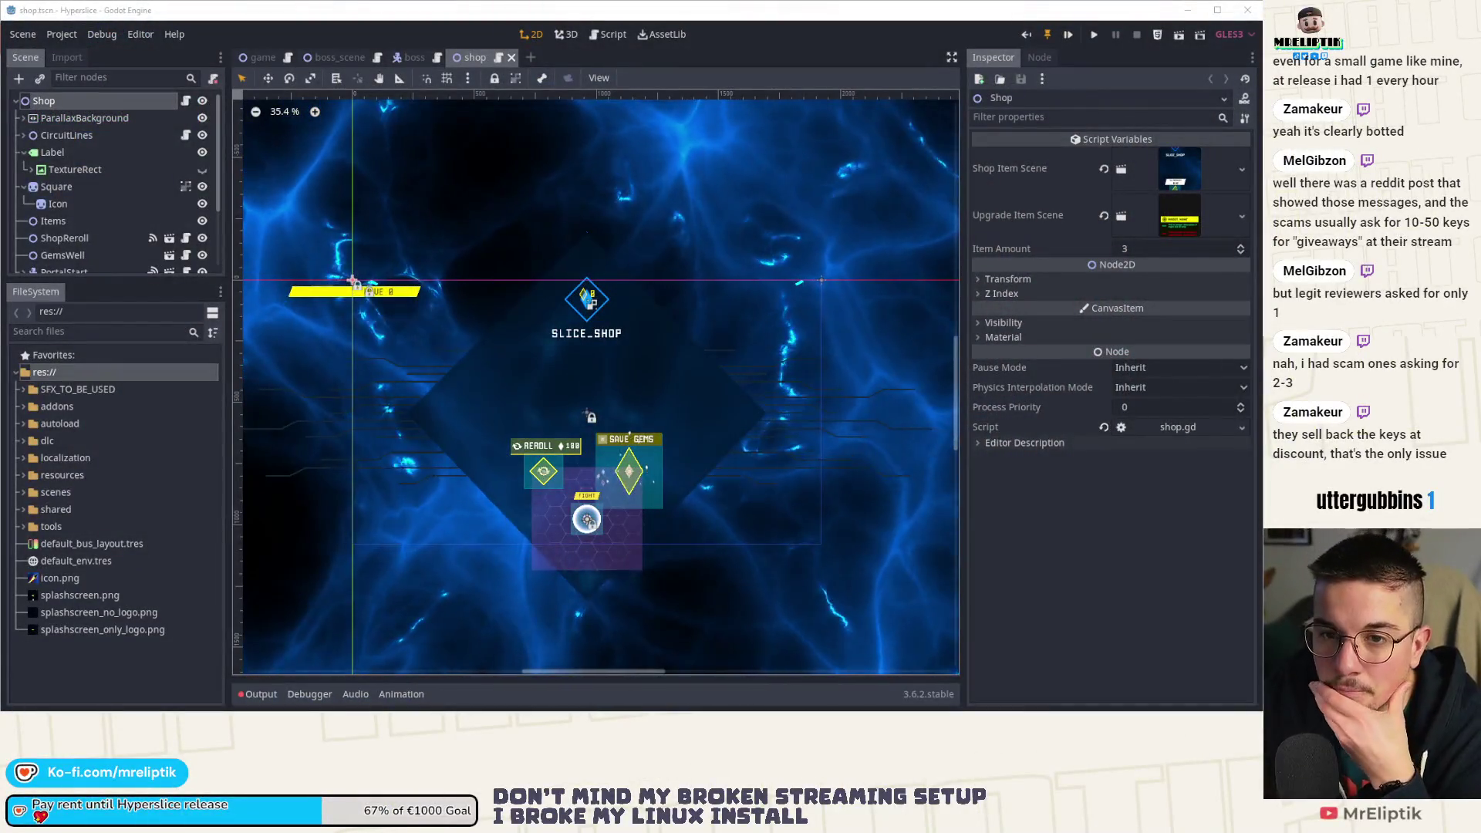
Move the Calculator window, showing 6,99 × 0,7 = 4,893, over the Godot shop scene.
left_click_drag(452, 152, 447, 147)
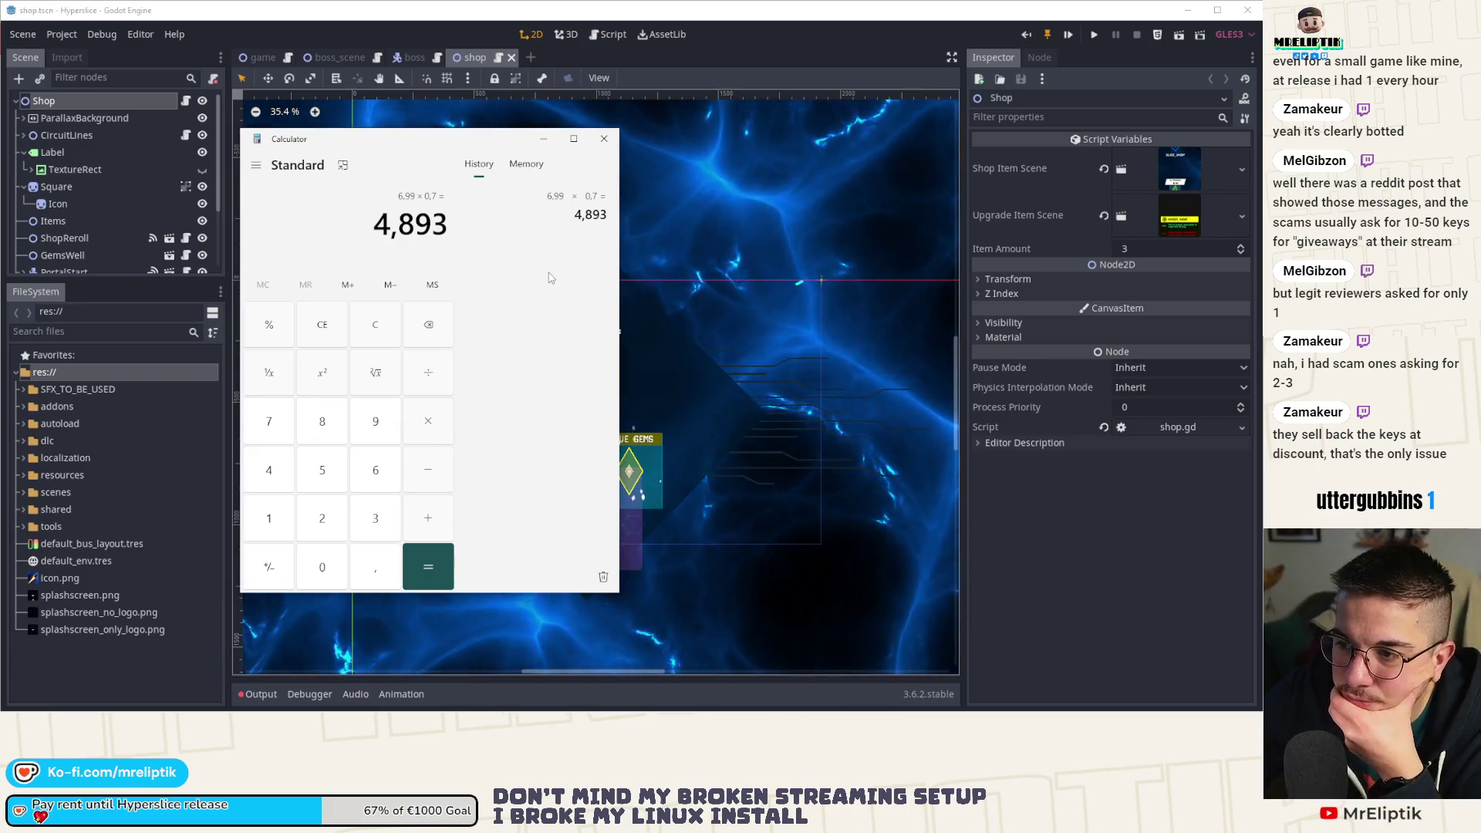
Calculate 6,99 × 0,35 = 2,4465, then 6,99 × 0,65 = 4,5435, correcting the mistyped second factor.
type("6,")
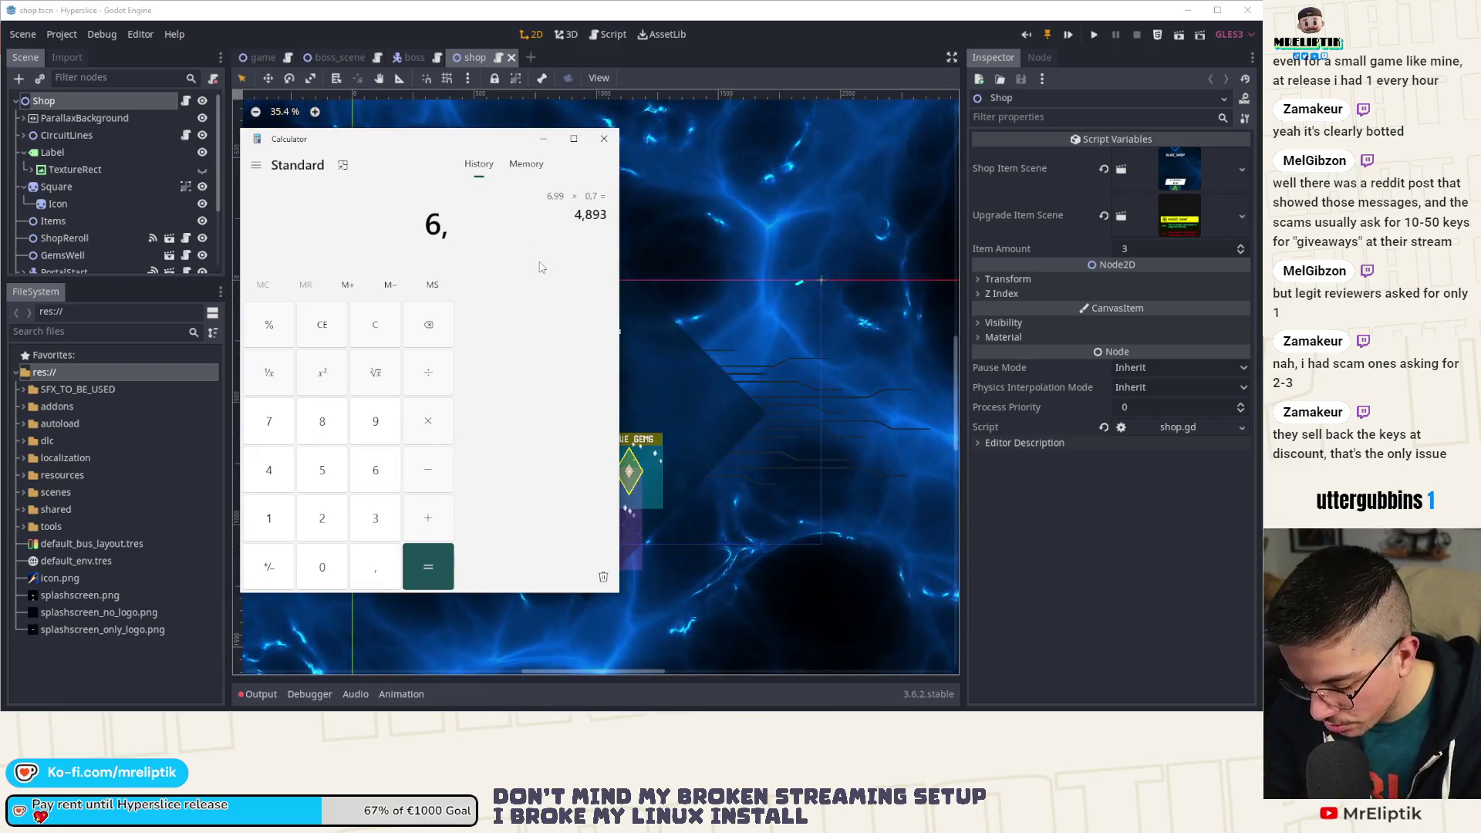
type("99*0,35")
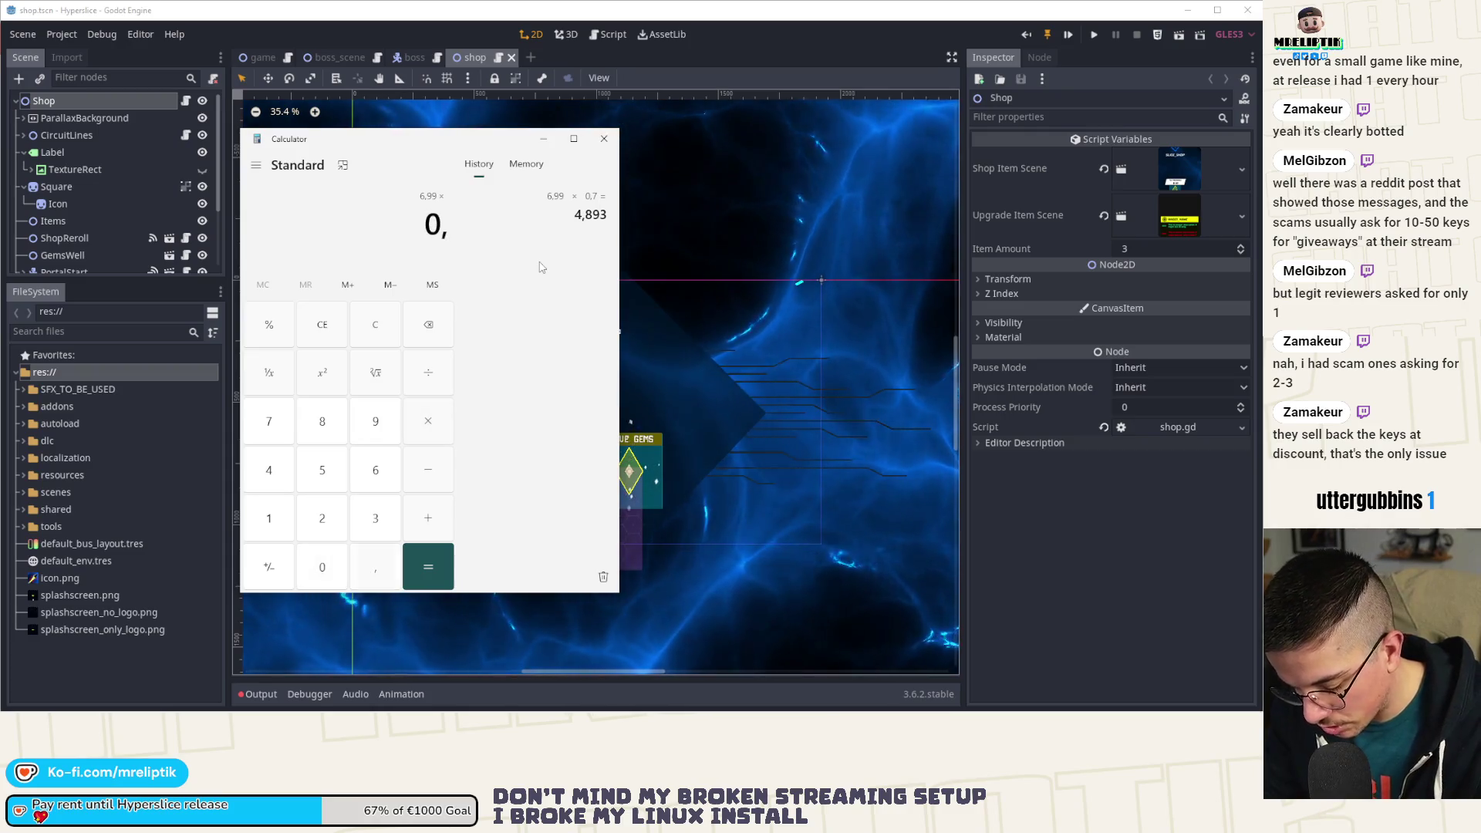
key("Return")
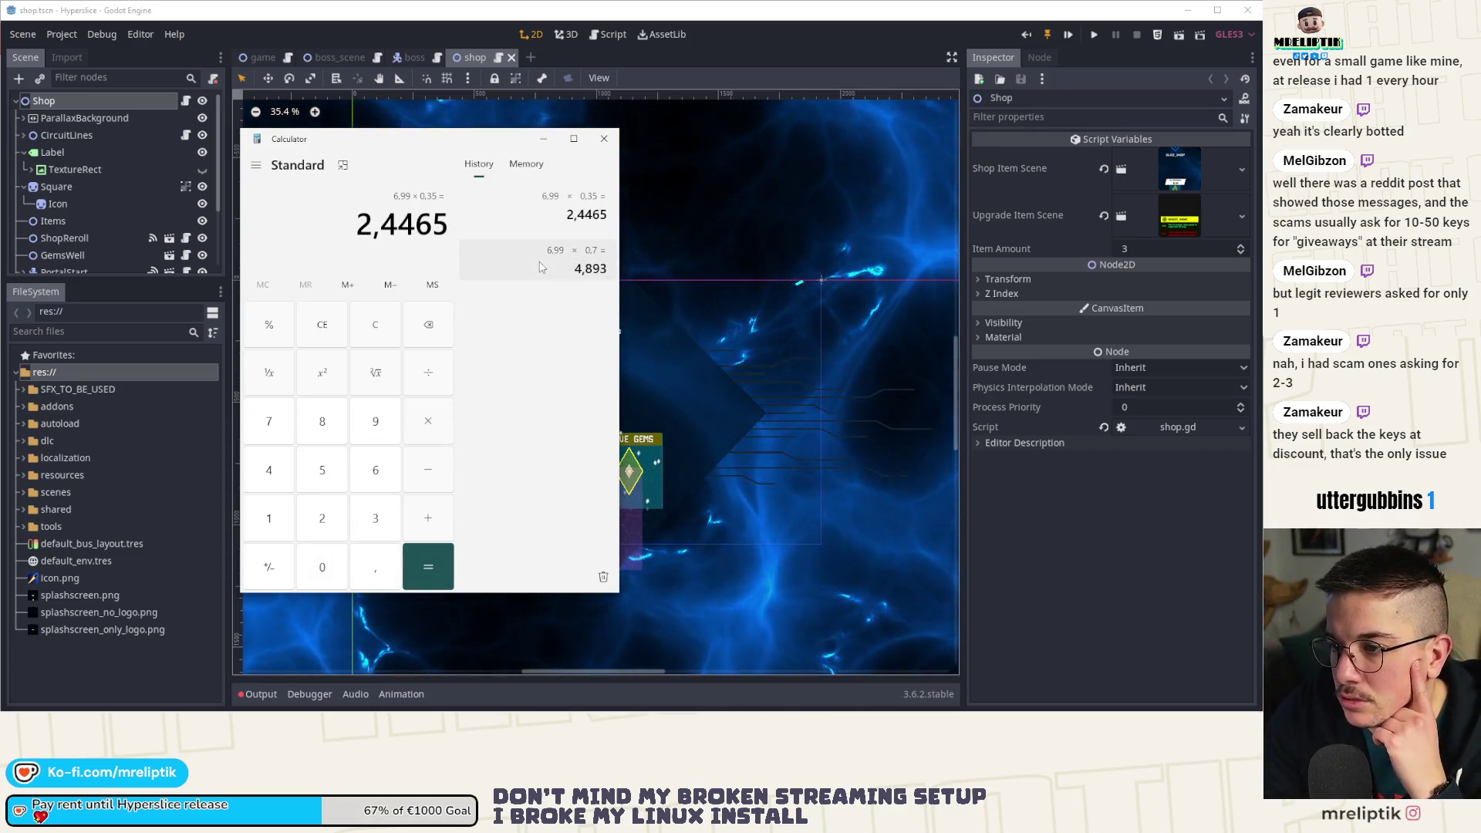
type("6")
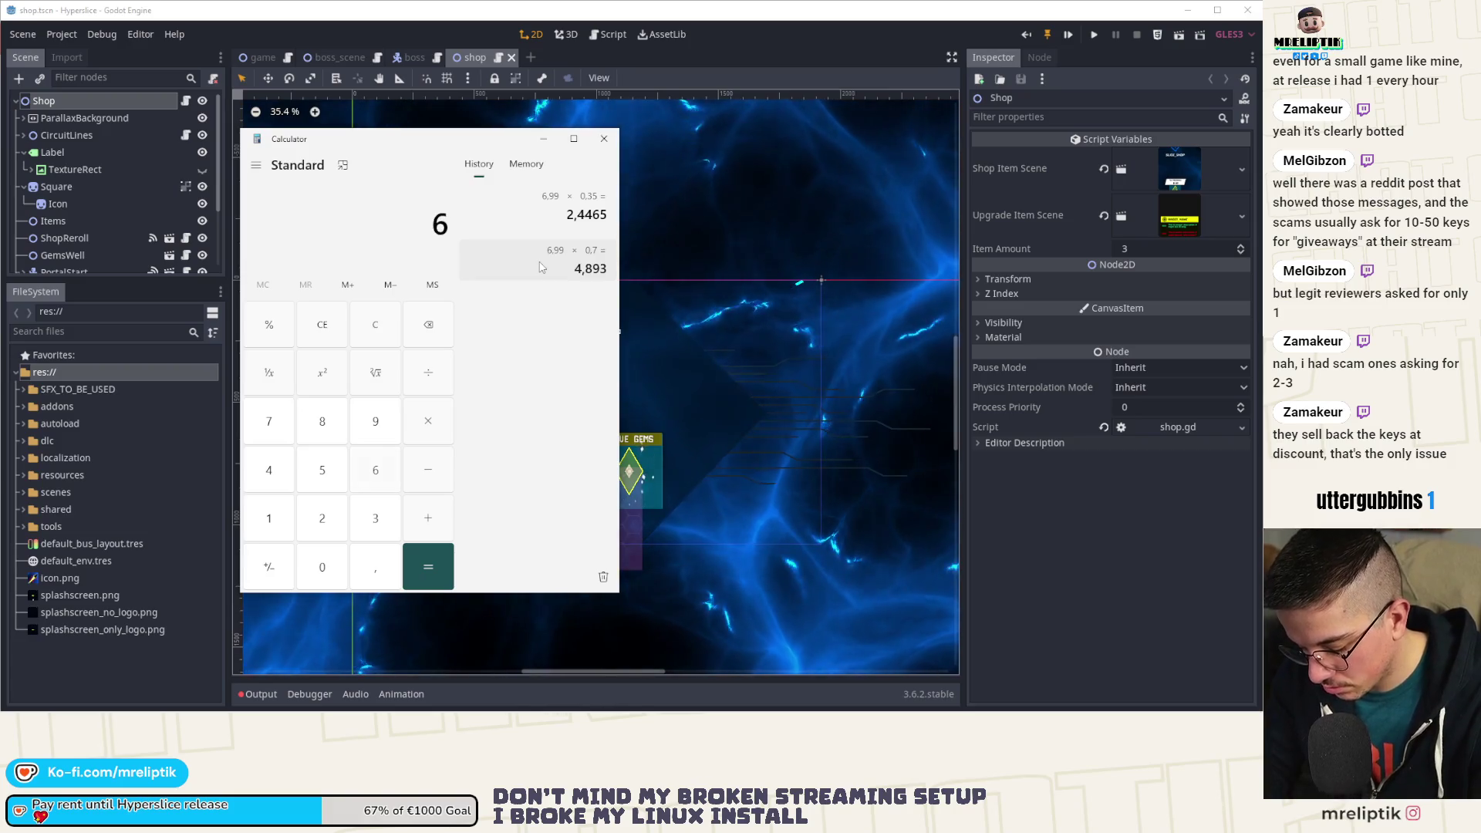
type(",99*0,7")
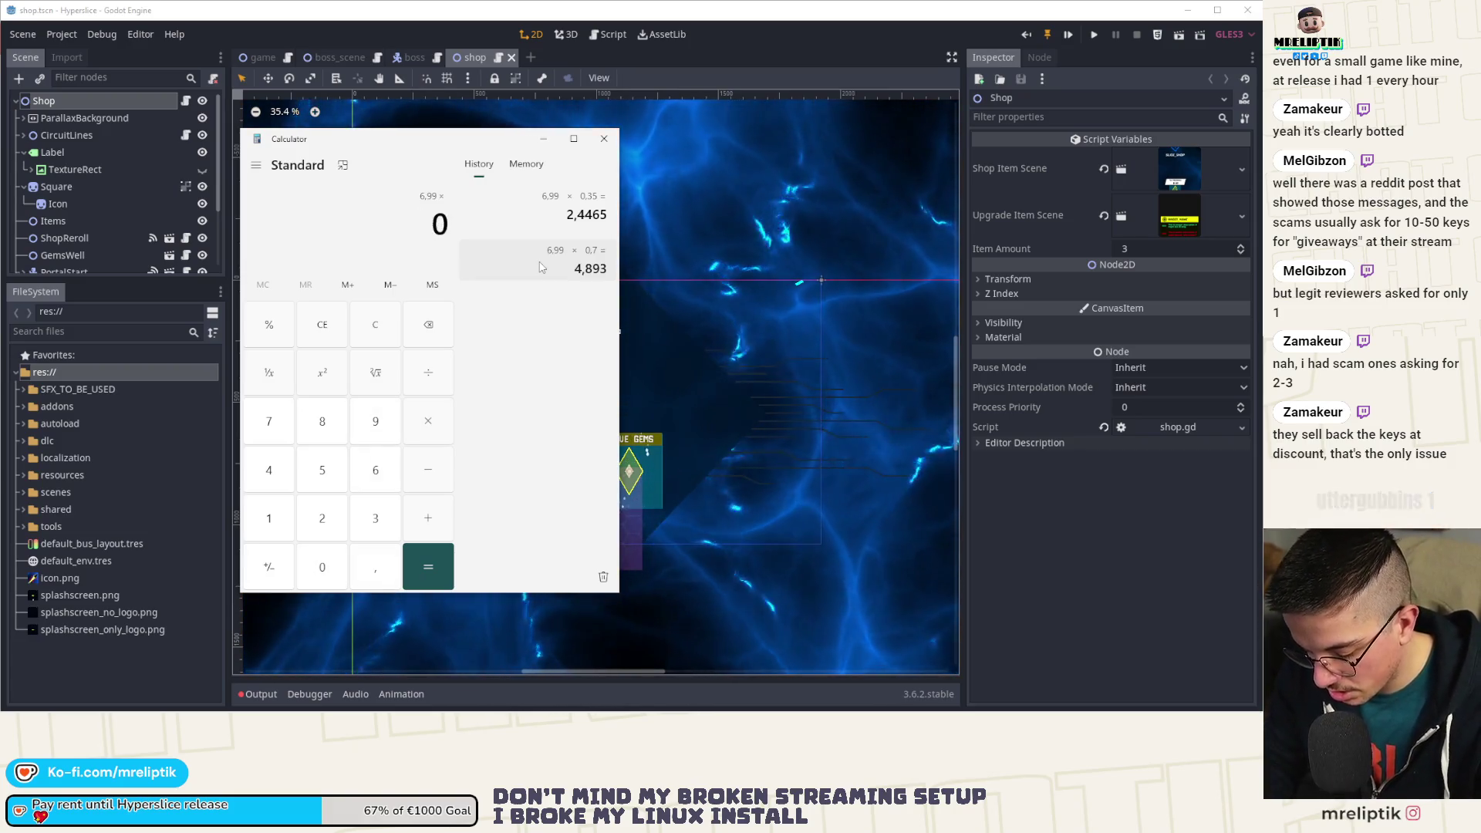
key("BackSpace")
type("56")
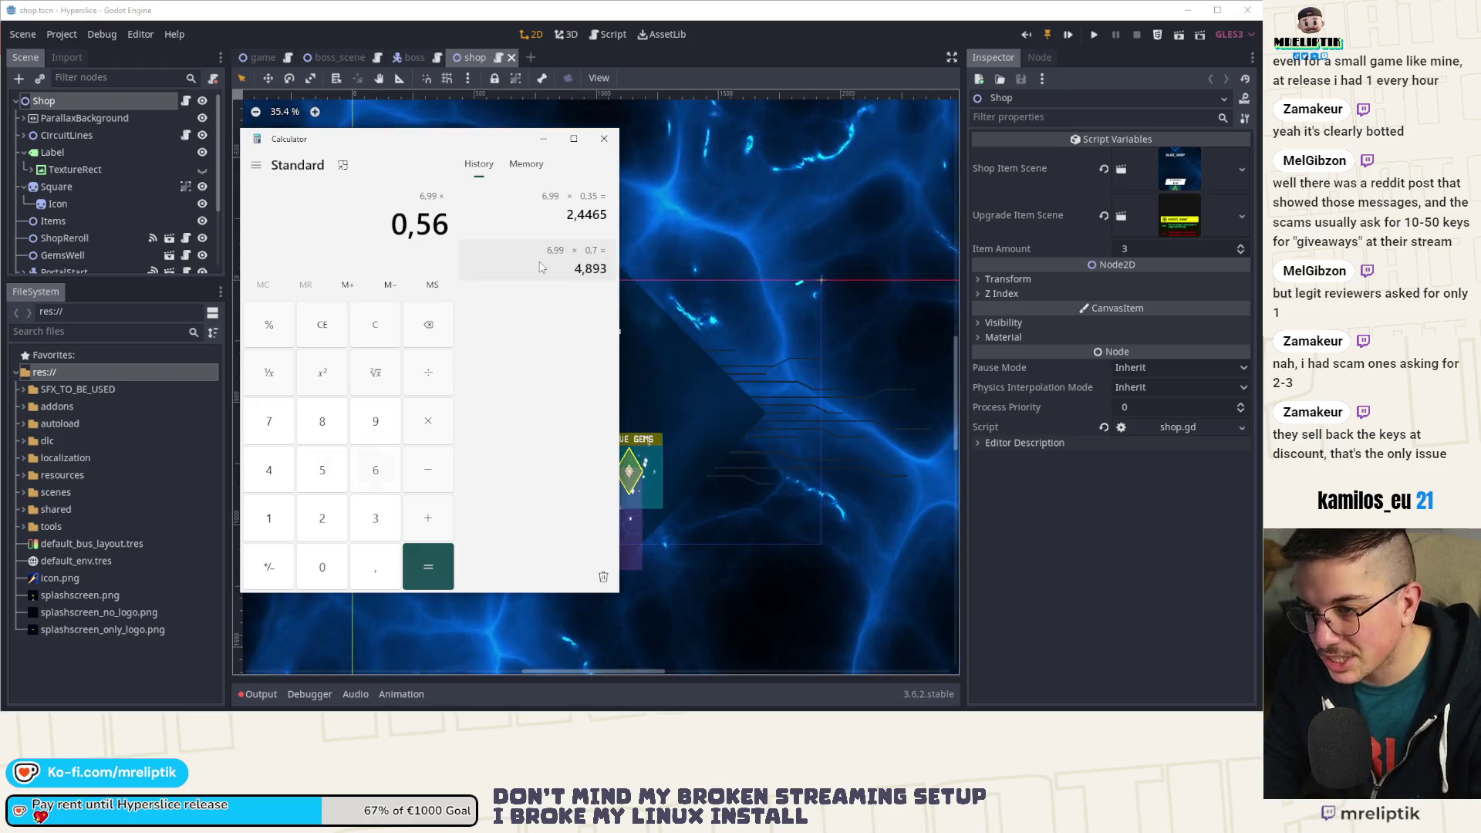
type("7")
key("BackSpace")
key("BackSpace")
key("BackSpace")
type("6")
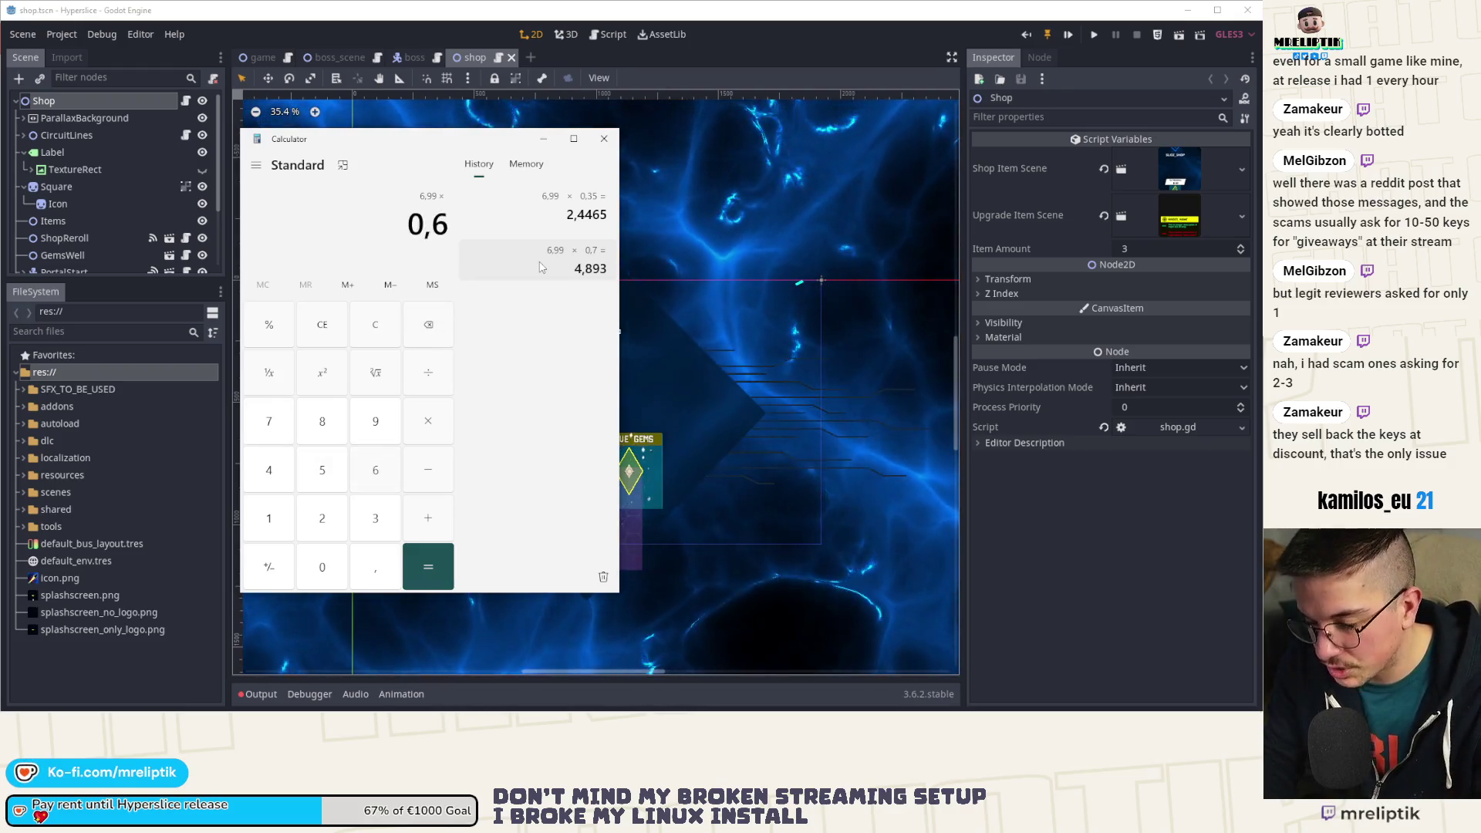
type("5")
key("Return")
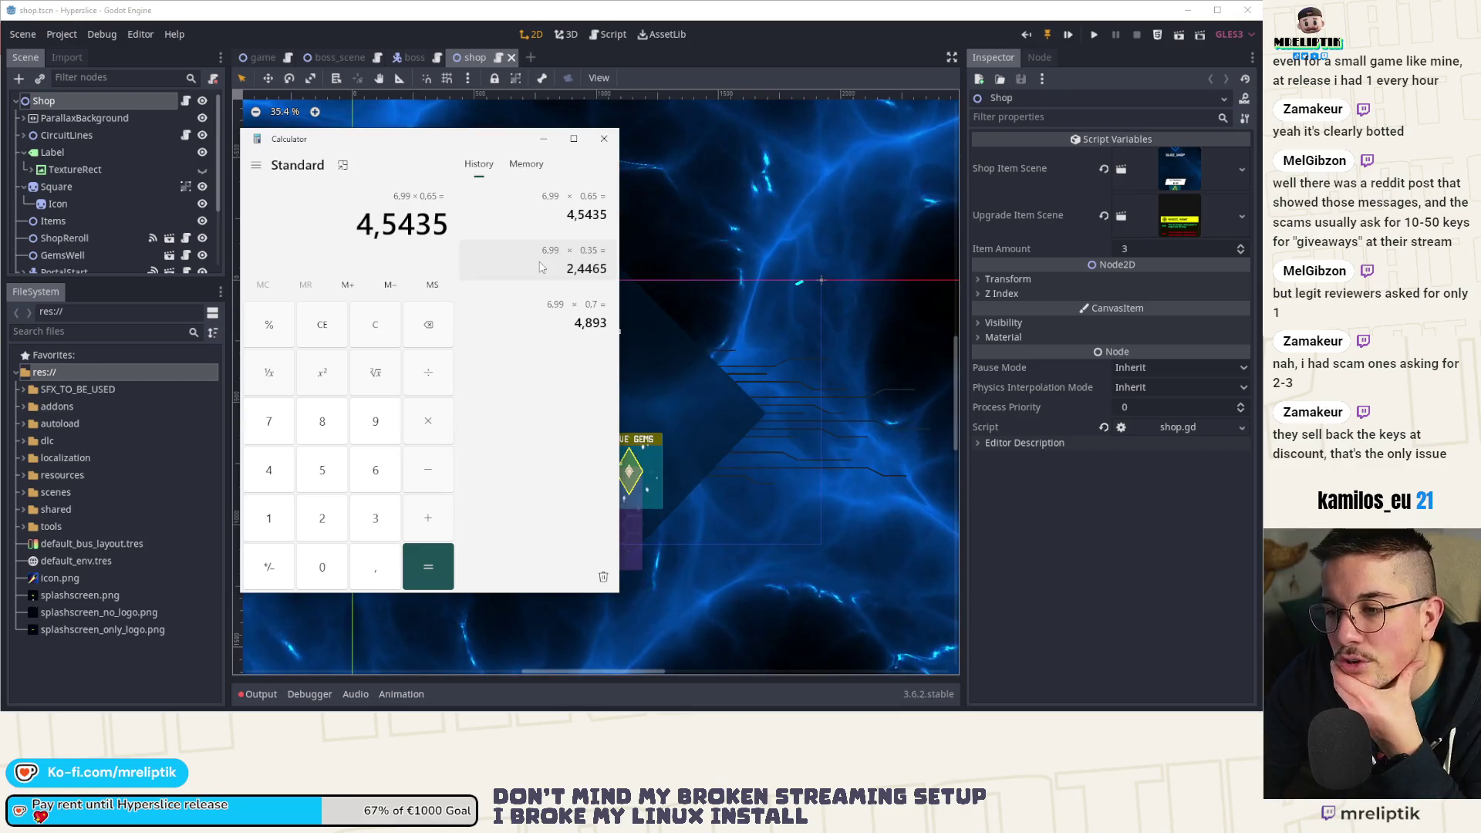